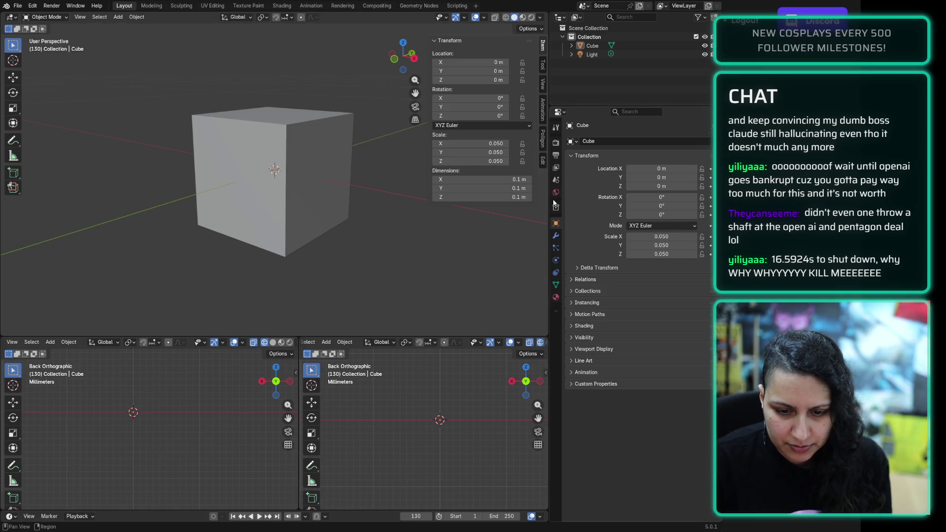
Step: Add a Subdivision Surface modifier to the cube from the Modifier properties
{"action": "left_click", "coordinate": [556, 238]}
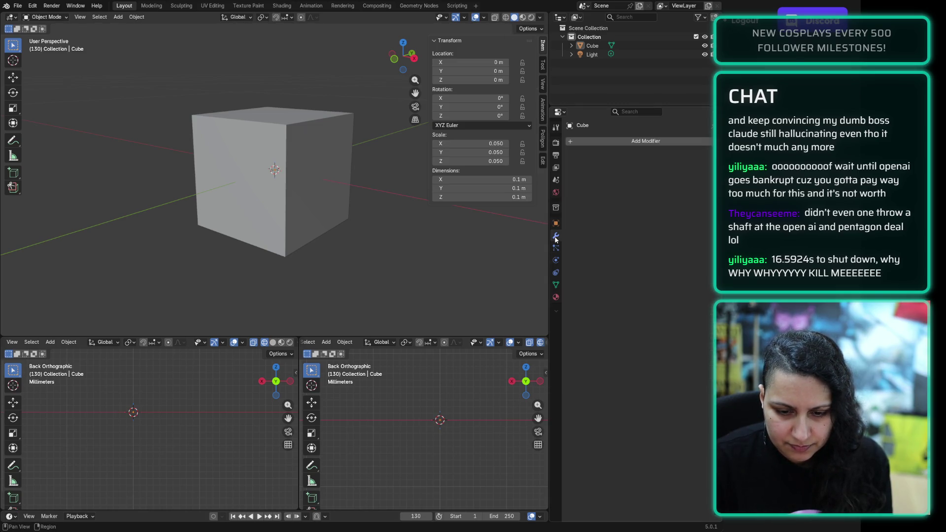
{"action": "left_click", "coordinate": [650, 142]}
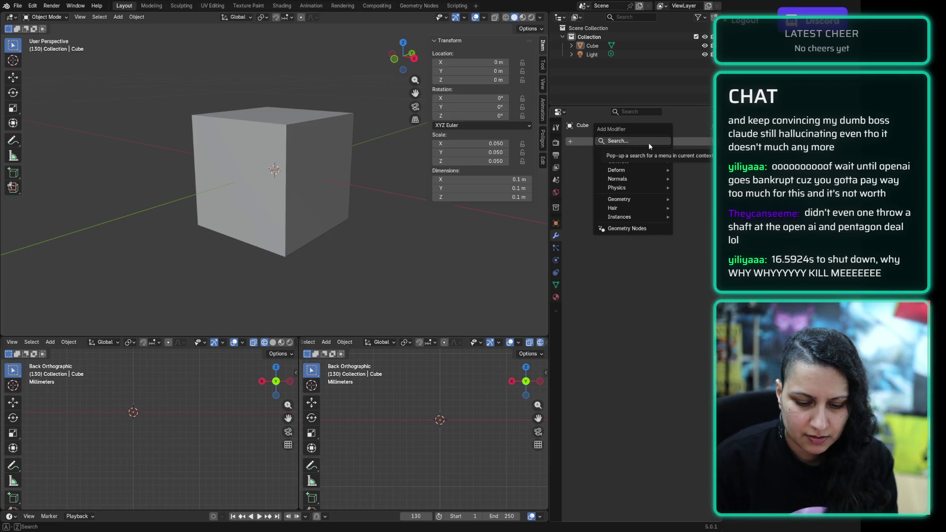
{"action": "type", "text": "subd"}
{"action": "key", "text": "Return"}
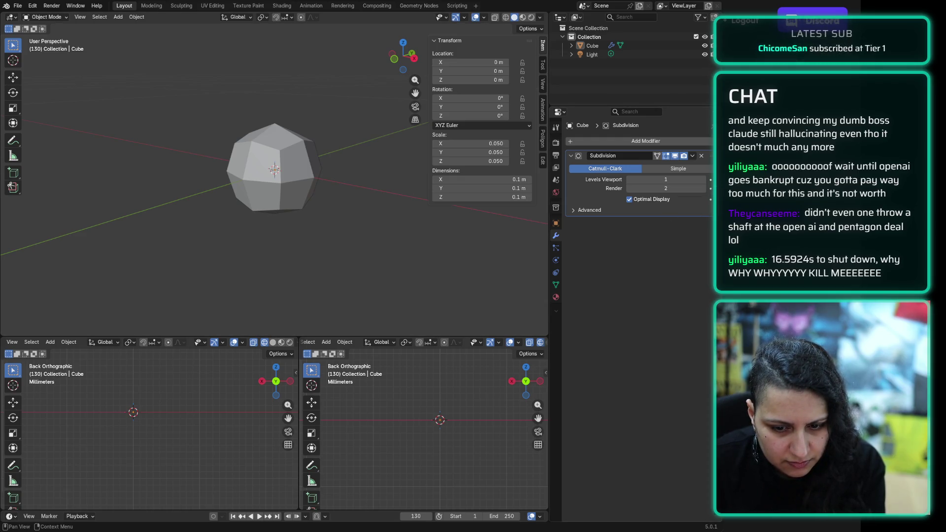
Step: Raise the Subdivision viewport level to 3, keeping Catmull-Clark smoothing
{"action": "left_click", "coordinate": [702, 180]}
{"action": "left_click", "coordinate": [702, 180]}
{"action": "left_click", "coordinate": [641, 210]}
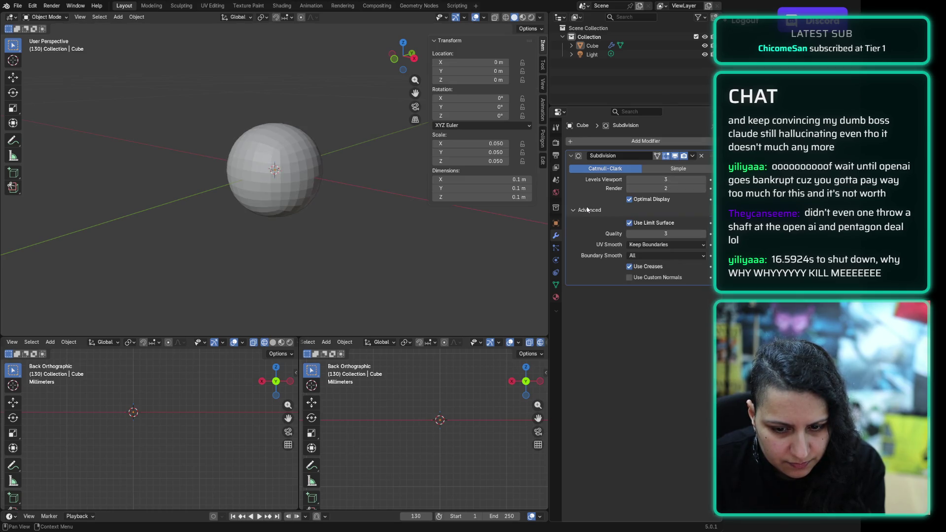
{"action": "left_click", "coordinate": [641, 210]}
{"action": "left_click", "coordinate": [649, 170]}
{"action": "left_click", "coordinate": [636, 169]}
{"action": "left_click", "coordinate": [591, 212]}
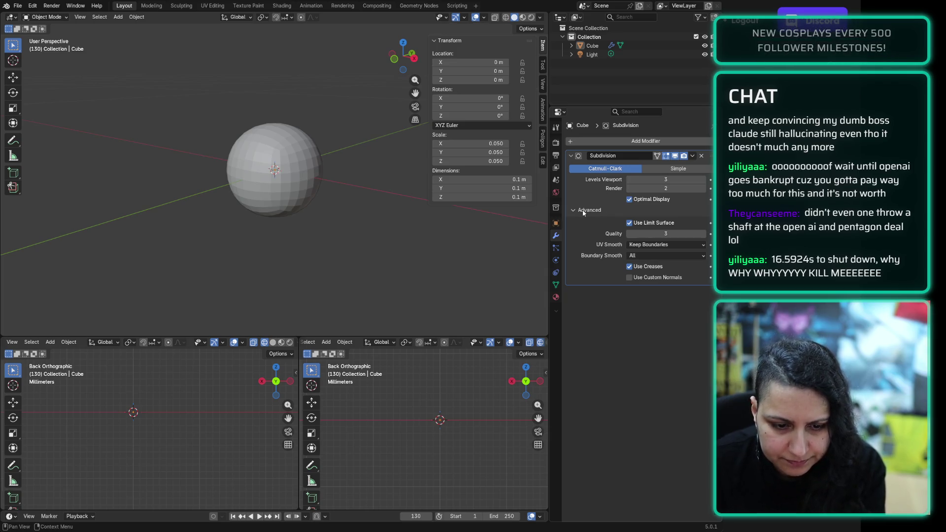
{"action": "left_click", "coordinate": [582, 210]}
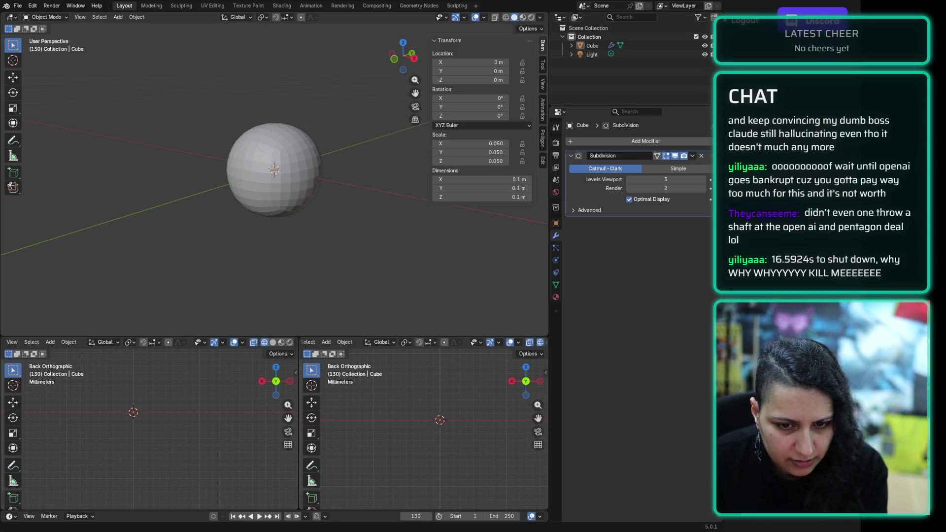
Step: Shade the subdivided sphere smooth
{"action": "left_click", "coordinate": [305, 167]}
{"action": "right_click", "coordinate": [306, 168]}
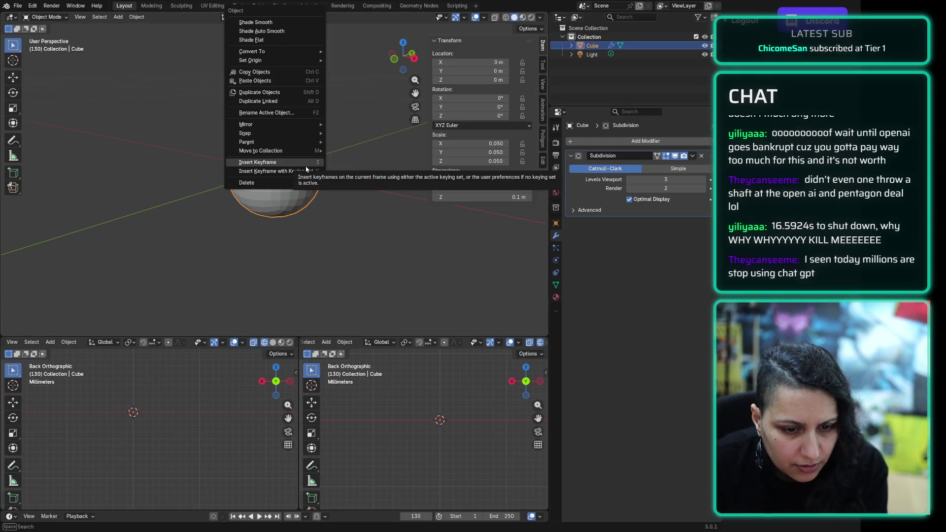
{"action": "left_click", "coordinate": [276, 22]}
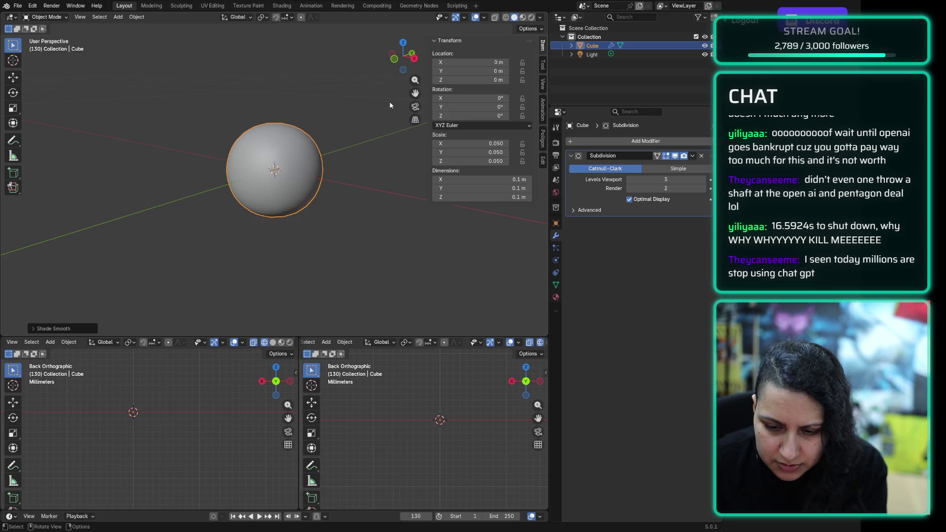
{"action": "scroll", "coordinate": [363, 114], "scroll_direction": "up", "scroll_amount": 1}
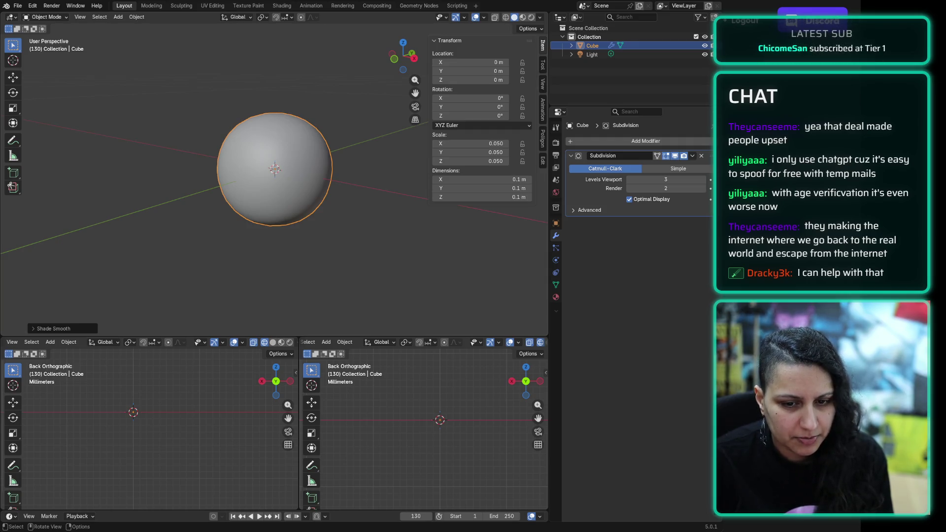
Step: Enter Edit Mode on the cube and select only its top face
{"action": "left_click", "coordinate": [186, 293]}
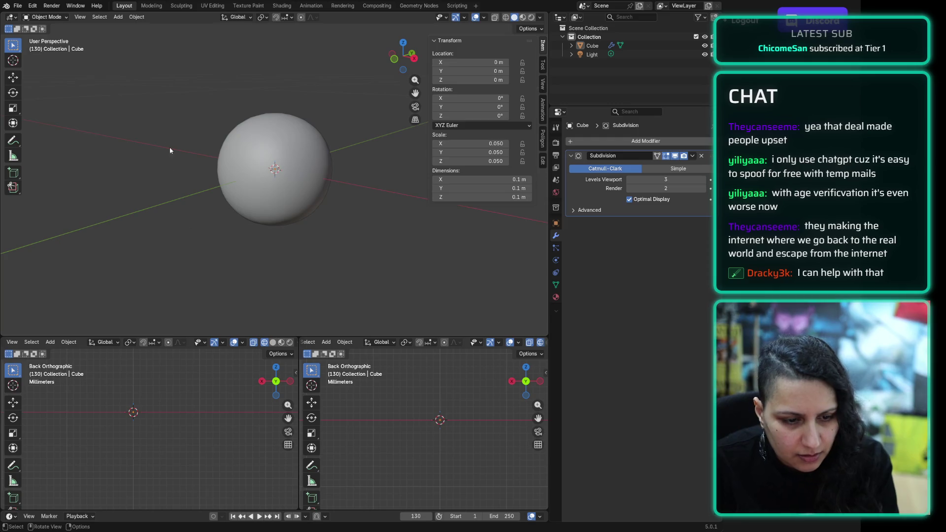
{"action": "key", "text": "Tab"}
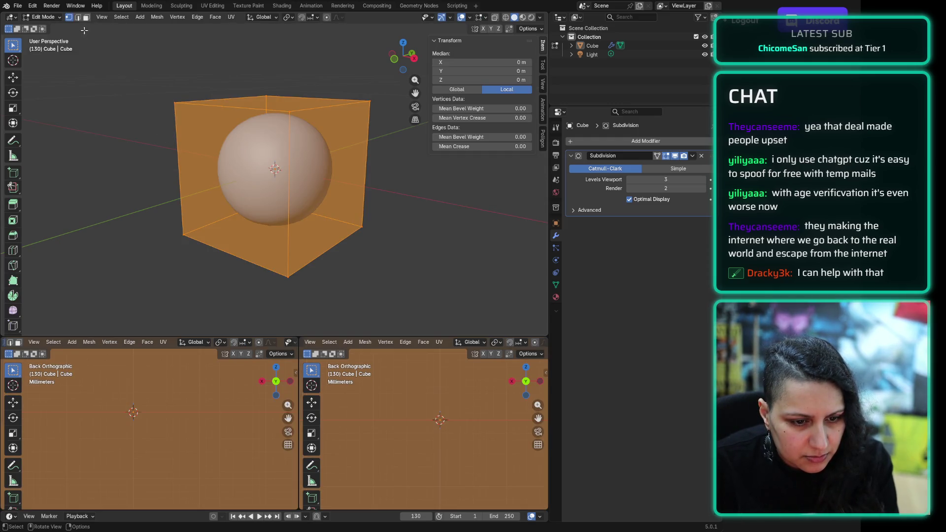
{"action": "key", "text": "alt+a"}
{"action": "mouse_move", "coordinate": [132, 50]}
{"action": "left_mouse_down"}
{"action": "mouse_move", "coordinate": [381, 148]}
{"action": "mouse_move", "coordinate": [404, 124]}
{"action": "left_mouse_up"}
{"action": "key", "text": "v"}
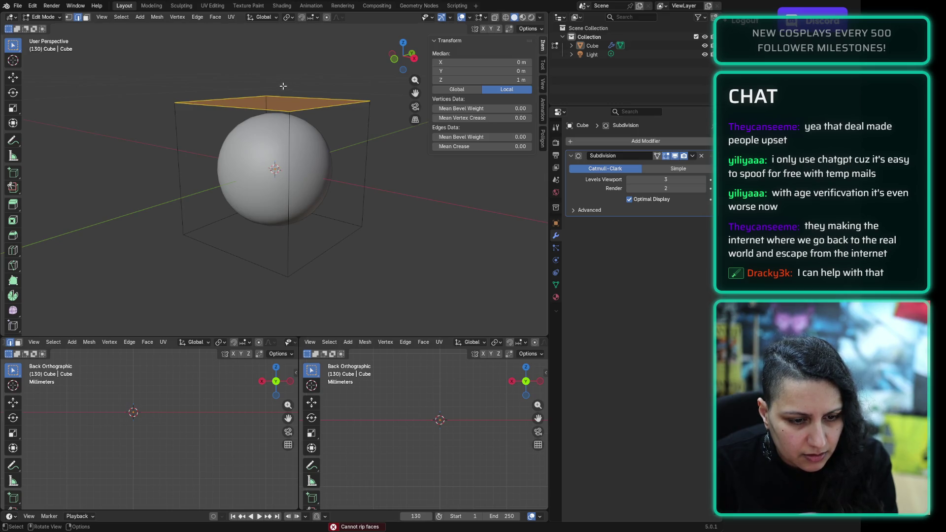
{"action": "scroll", "coordinate": [273, 81], "scroll_direction": "up", "scroll_amount": 1}
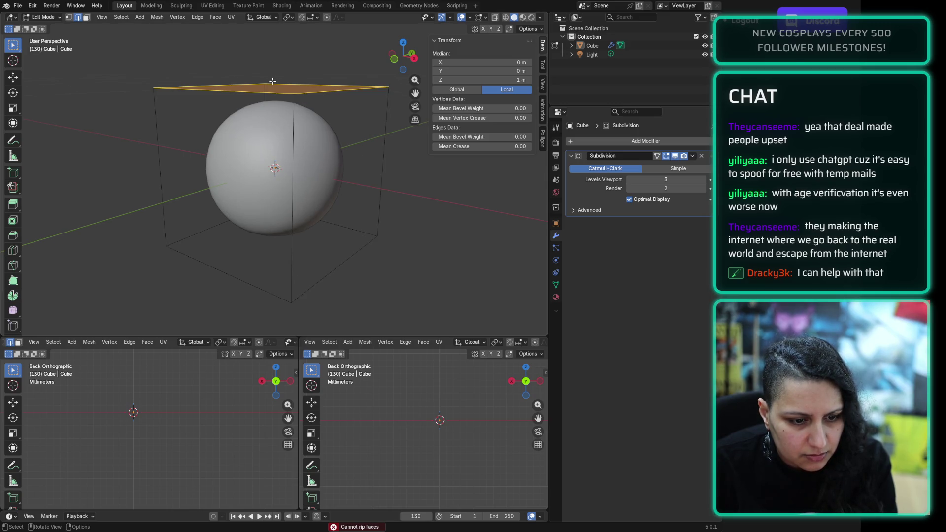
Step: Try merging the top face At Center, then undo to restore the cube
{"action": "key", "text": "m"}
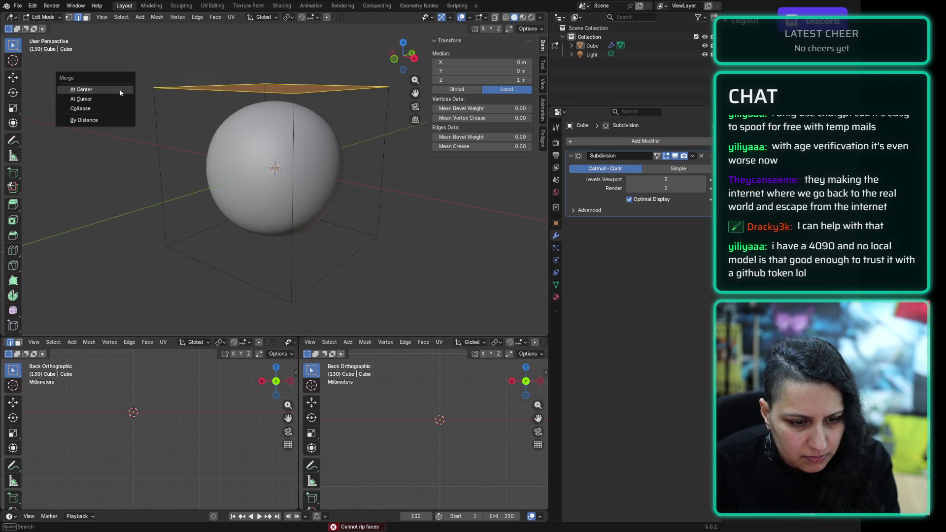
{"action": "left_click", "coordinate": [120, 90]}
{"action": "key", "text": "t"}
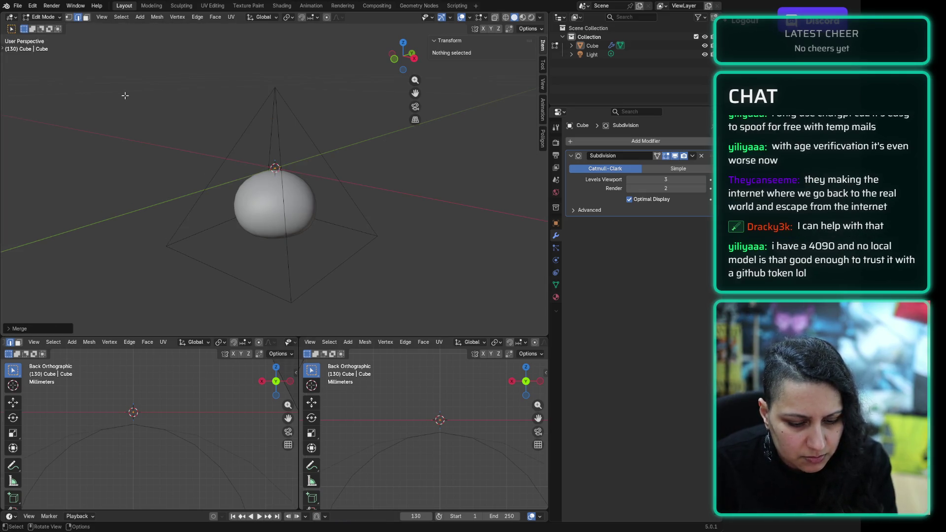
{"action": "key", "text": "ctrl+z"}
{"action": "mouse_move", "coordinate": [294, 56]}
{"action": "middle_mouse_down"}
{"action": "mouse_move", "coordinate": [302, 61]}
{"action": "mouse_move", "coordinate": [278, 63]}
{"action": "middle_mouse_up"}
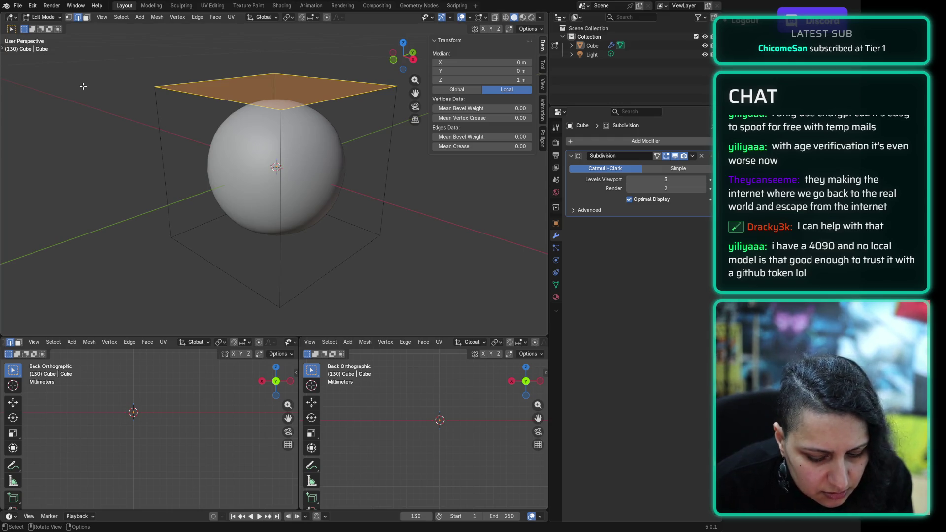
Step: Dismiss the rip error, undo, and begin dragging the top face downward
{"action": "key", "text": "v"}
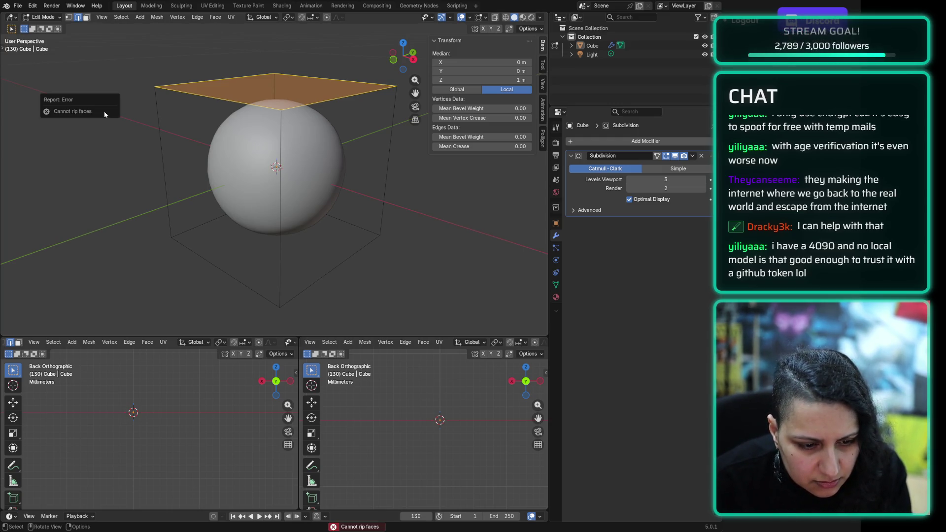
{"action": "left_click", "coordinate": [91, 121]}
{"action": "key", "text": "ctrl+z"}
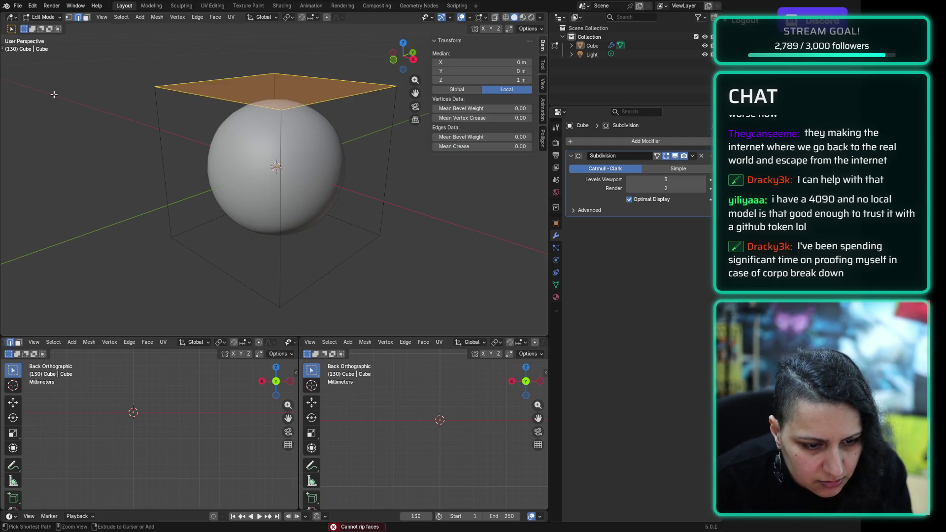
{"action": "left_click", "coordinate": [3, 94]}
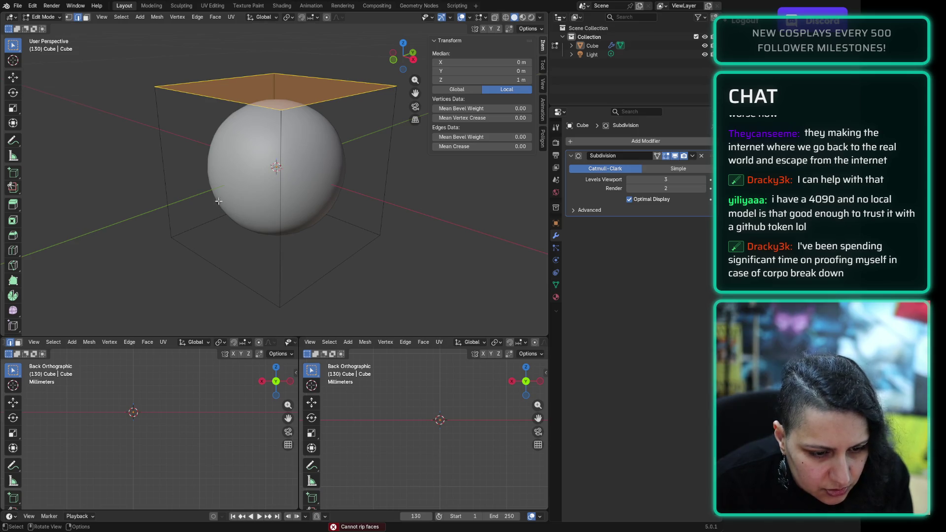
{"action": "key", "text": "g"}
{"action": "key", "text": "Escape"}
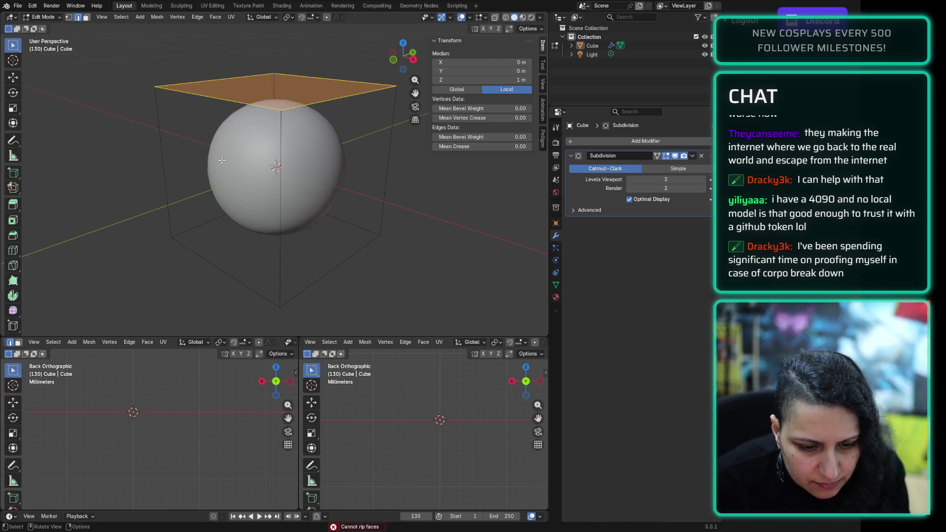
{"action": "key", "text": "g"}
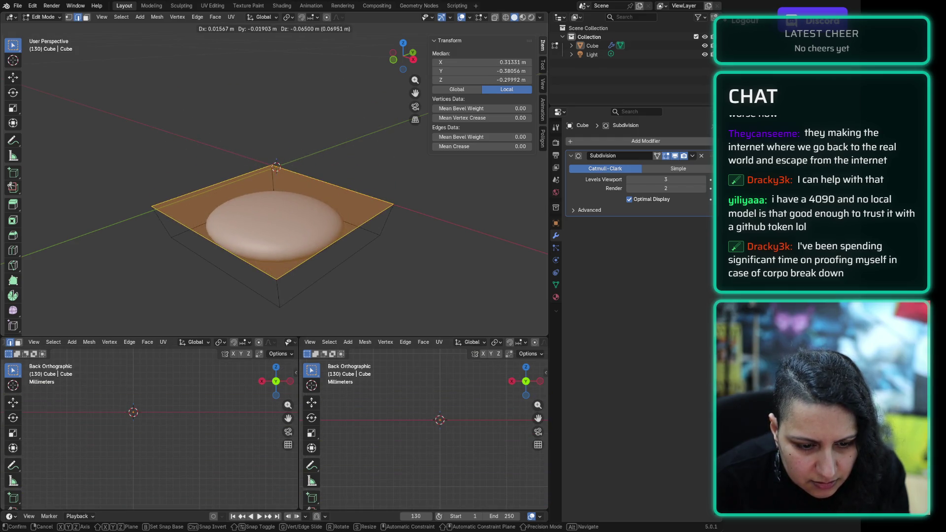
Step: Lower the top face along global Z to about -0.362 m, flattening the sphere
{"action": "left_click", "coordinate": [213, 271]}
{"action": "mouse_move", "coordinate": [389, 274]}
{"action": "middle_mouse_down"}
{"action": "mouse_move", "coordinate": [326, 266]}
{"action": "mouse_move", "coordinate": [345, 245]}
{"action": "mouse_move", "coordinate": [376, 246]}
{"action": "mouse_move", "coordinate": [237, 215]}
{"action": "mouse_move", "coordinate": [310, 209]}
{"action": "mouse_move", "coordinate": [283, 207]}
{"action": "middle_mouse_up"}
{"action": "key", "text": "ctrl+z"}
{"action": "key", "text": "g"}
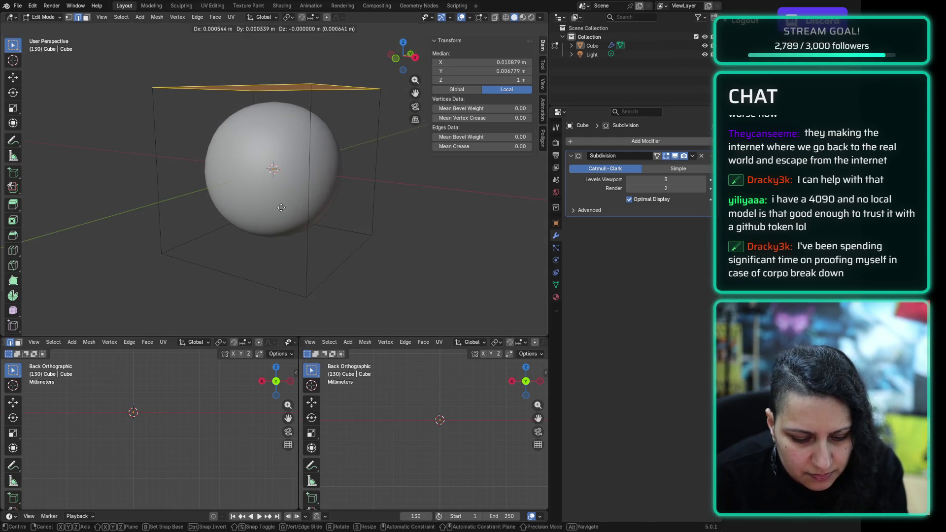
{"action": "key", "text": "z"}
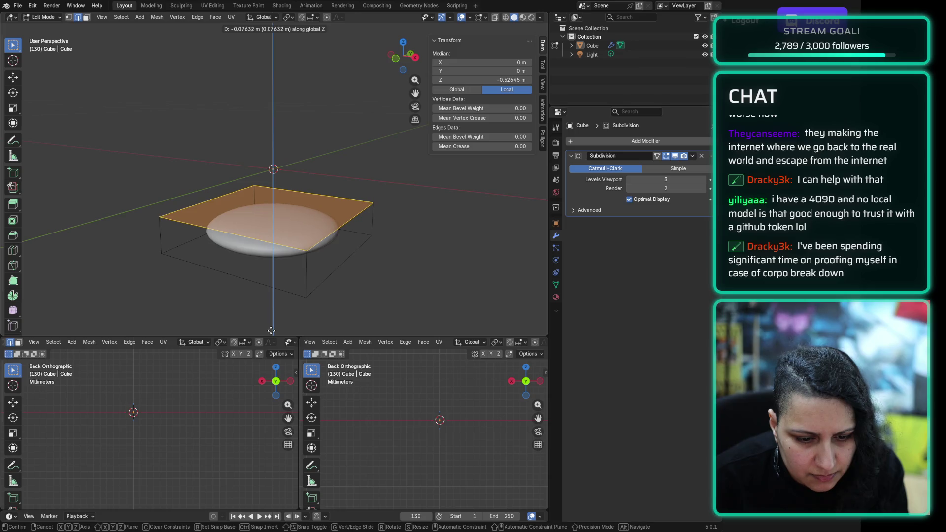
{"action": "left_click", "coordinate": [265, 317]}
{"action": "mouse_move", "coordinate": [266, 318]}
{"action": "middle_mouse_down"}
{"action": "mouse_move", "coordinate": [230, 268]}
{"action": "mouse_move", "coordinate": [223, 290]}
{"action": "middle_mouse_up"}
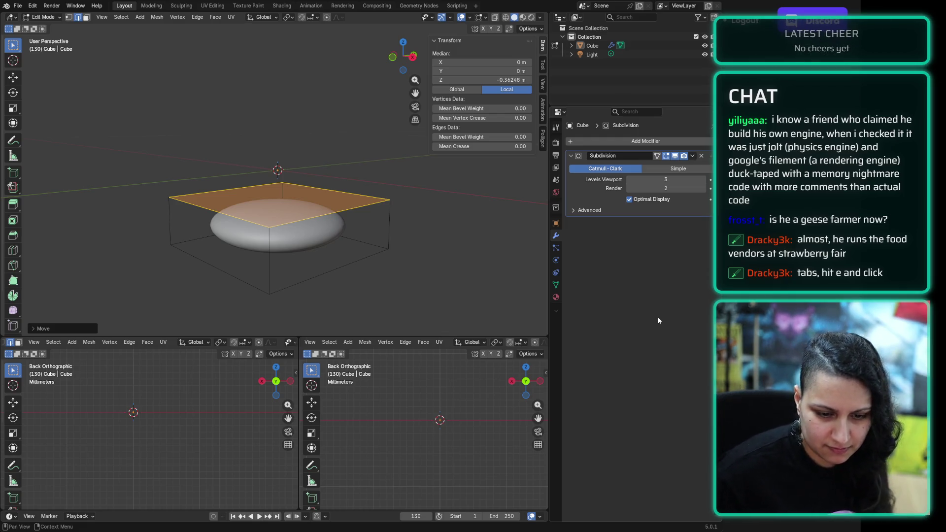
Step: Extrude the top face down along its normal into a shallow bowl
{"action": "key", "text": "e"}
{"action": "left_click", "coordinate": [446, 242]}
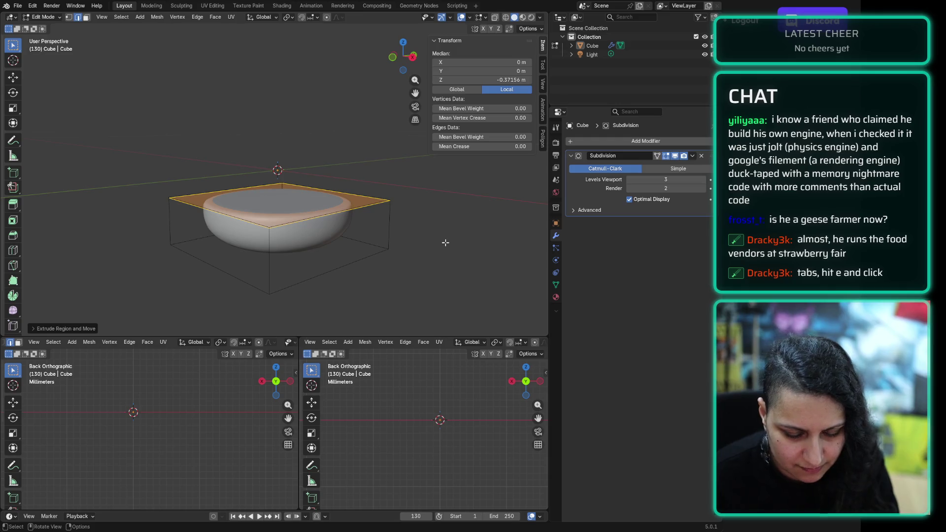
{"action": "key", "text": "ctrl+z"}
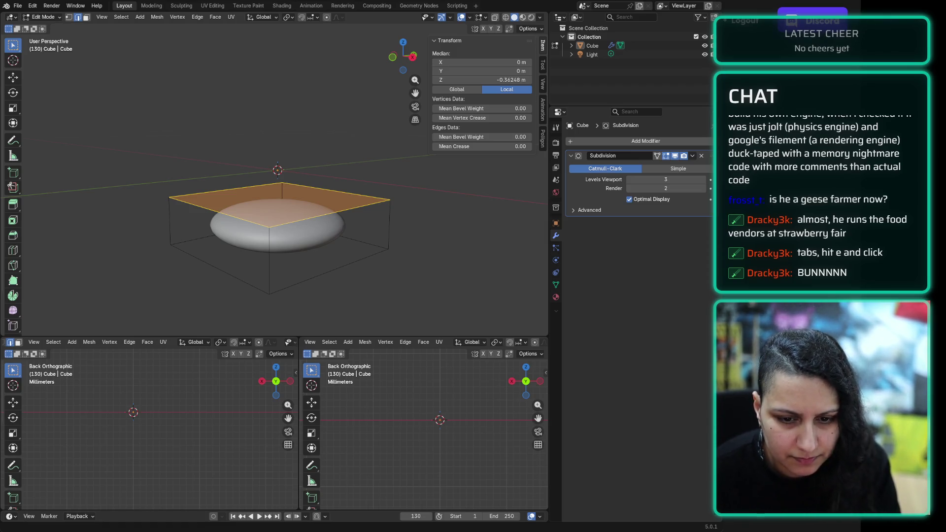
{"action": "key", "text": "e"}
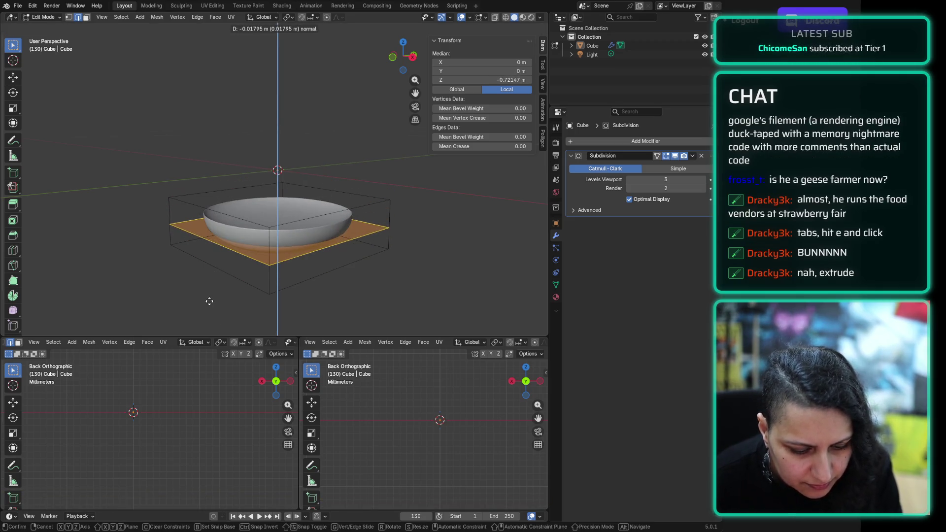
{"action": "left_click", "coordinate": [209, 300]}
{"action": "key", "text": "ctrl+r"}
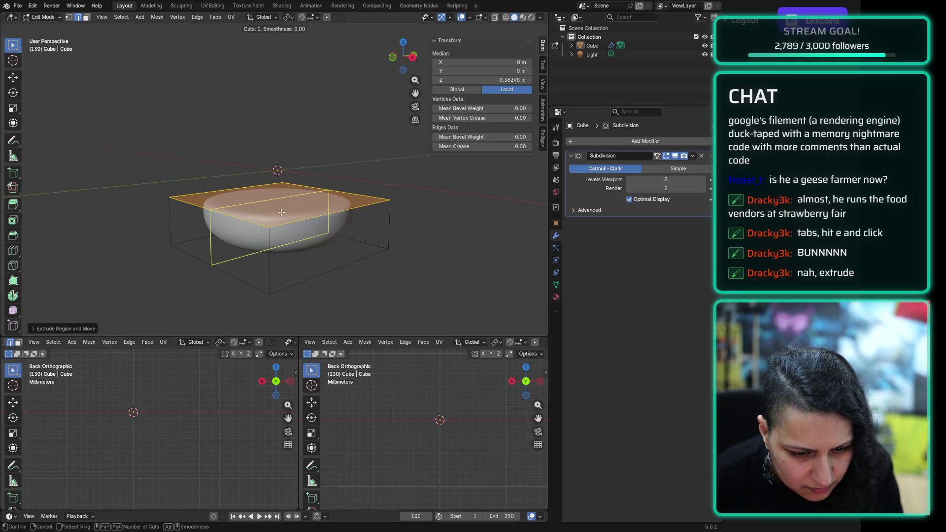
{"action": "key", "text": "Escape"}
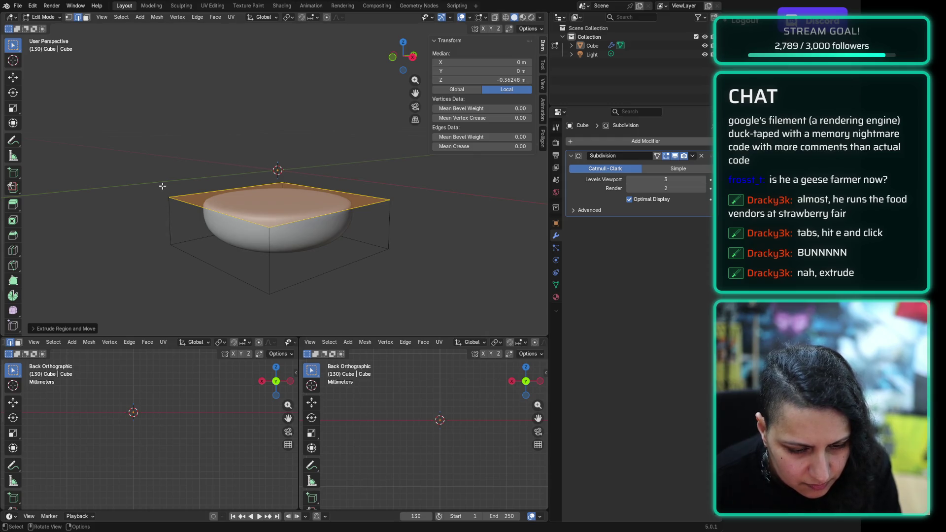
{"action": "left_click", "coordinate": [162, 188]}
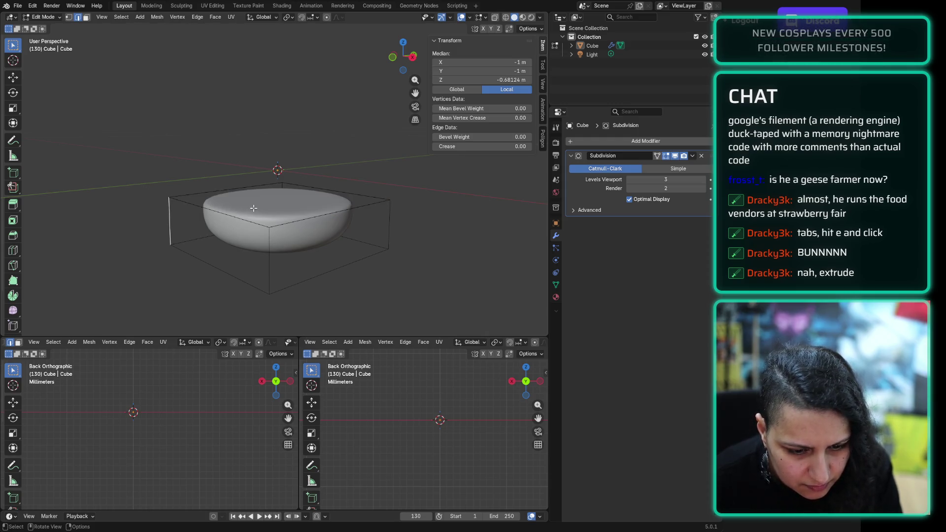
{"action": "key", "text": "ctrl+r"}
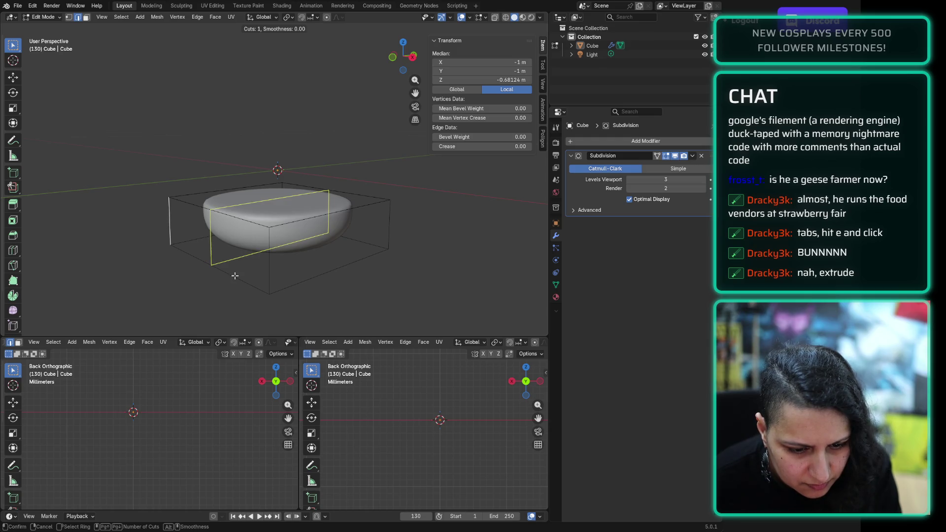
{"action": "left_click", "coordinate": [272, 260]}
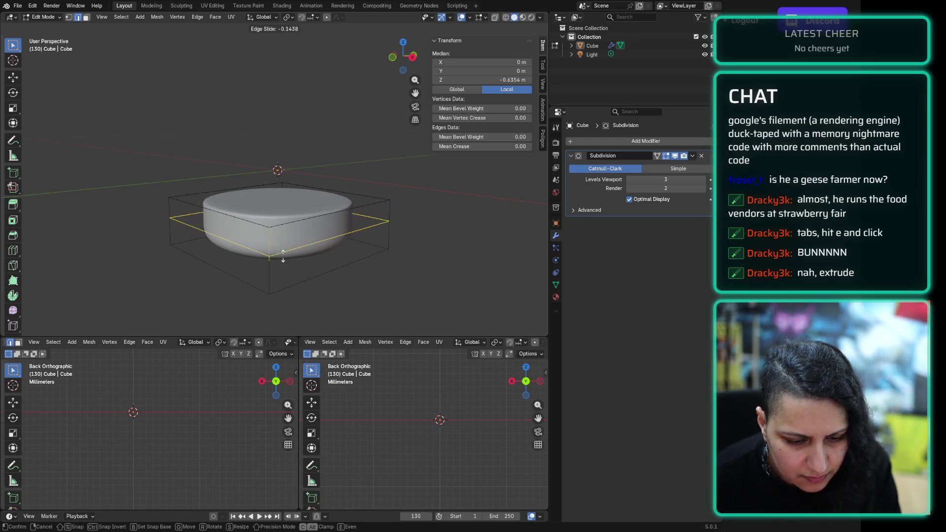
{"action": "left_click", "coordinate": [282, 231]}
{"action": "key", "text": "ctrl+z"}
{"action": "key", "text": "ctrl+z"}
{"action": "key", "text": "ctrl+z"}
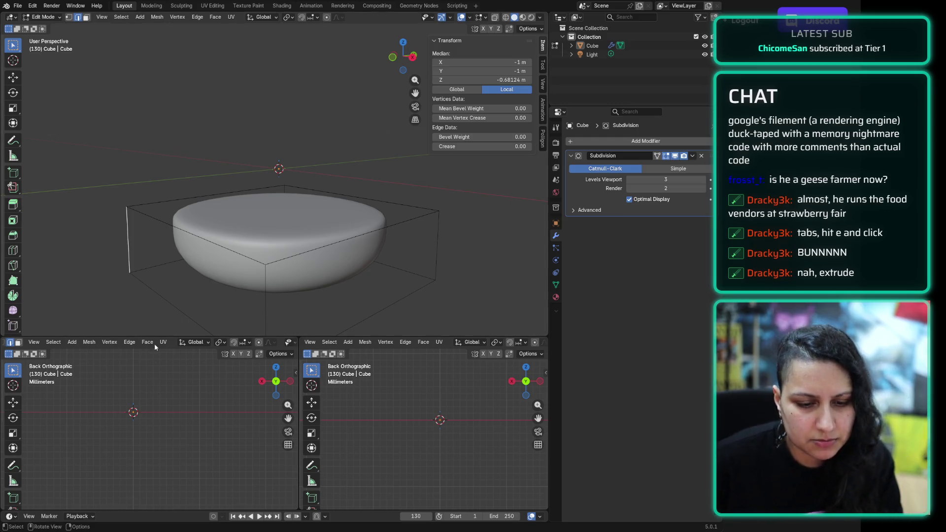
Step: Edge-slide the middle loop up, then down, to straighten the bun's sides
{"action": "left_click", "coordinate": [266, 310], "text": "alt"}
{"action": "key", "text": "g"}
{"action": "key", "text": "g"}
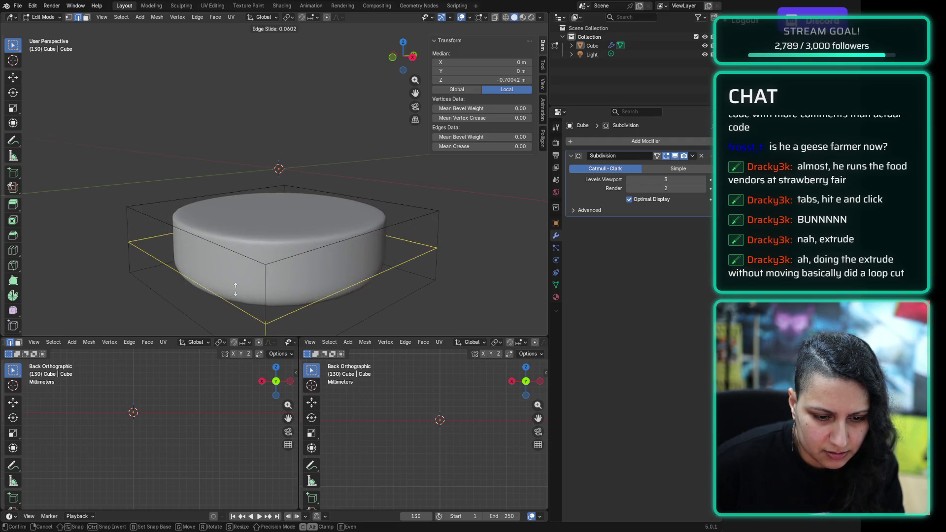
{"action": "left_click", "coordinate": [247, 249]}
{"action": "mouse_move", "coordinate": [247, 250]}
{"action": "middle_mouse_down"}
{"action": "mouse_move", "coordinate": [239, 271]}
{"action": "mouse_move", "coordinate": [228, 269]}
{"action": "mouse_move", "coordinate": [252, 279]}
{"action": "middle_mouse_up"}
{"action": "key", "text": "g"}
{"action": "key", "text": "g"}
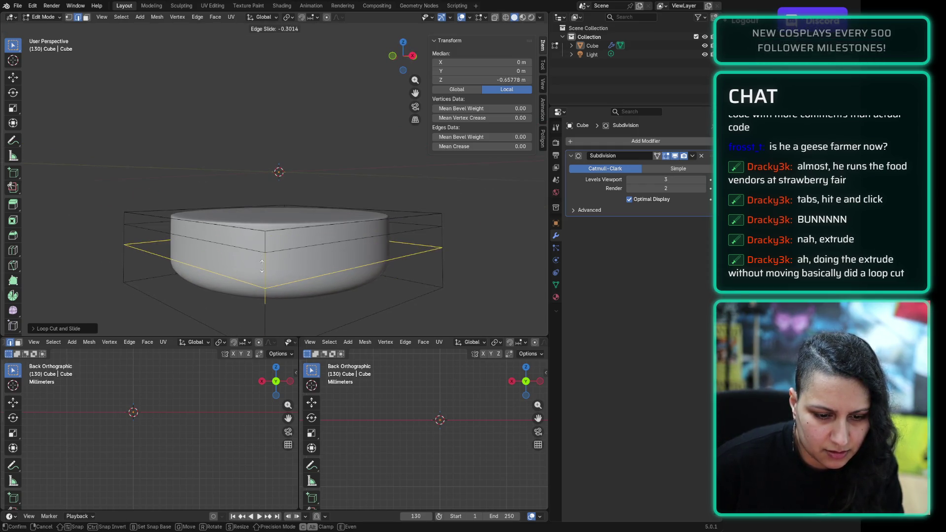
{"action": "left_click", "coordinate": [246, 266]}
{"action": "scroll", "coordinate": [247, 266], "scroll_direction": "down", "scroll_amount": 2}
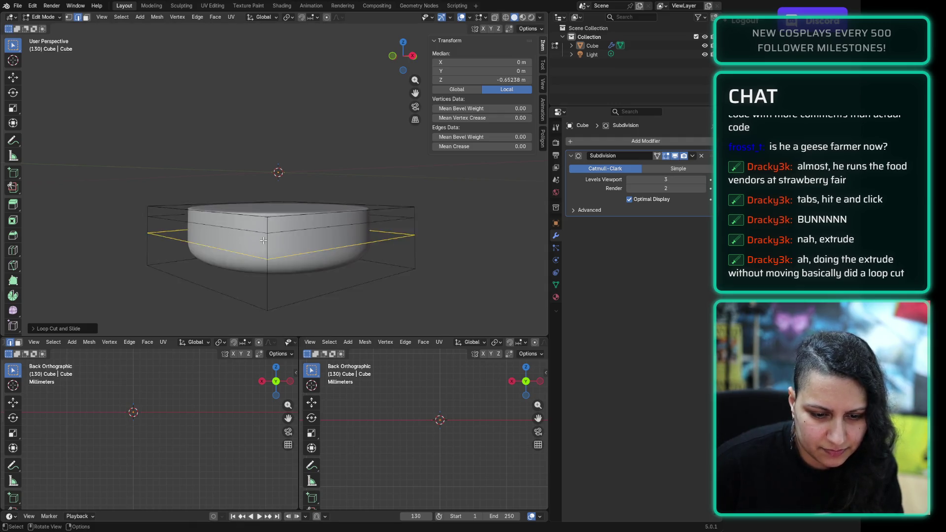
Step: Clear the mesh selection, return to Object Mode and select the bun
{"action": "left_click_drag", "start_coordinate": [116, 124], "coordinate": [459, 334]}
{"action": "left_click", "coordinate": [461, 305]}
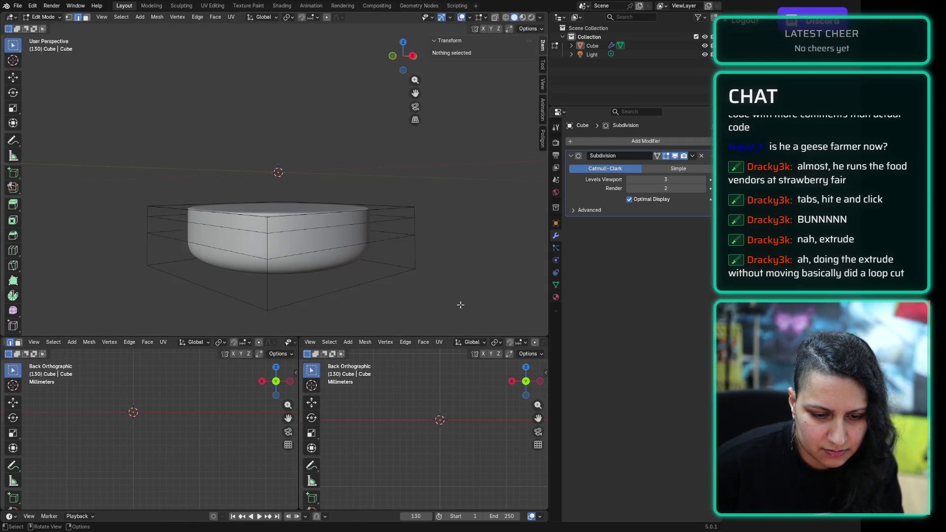
{"action": "left_click", "coordinate": [44, 17]}
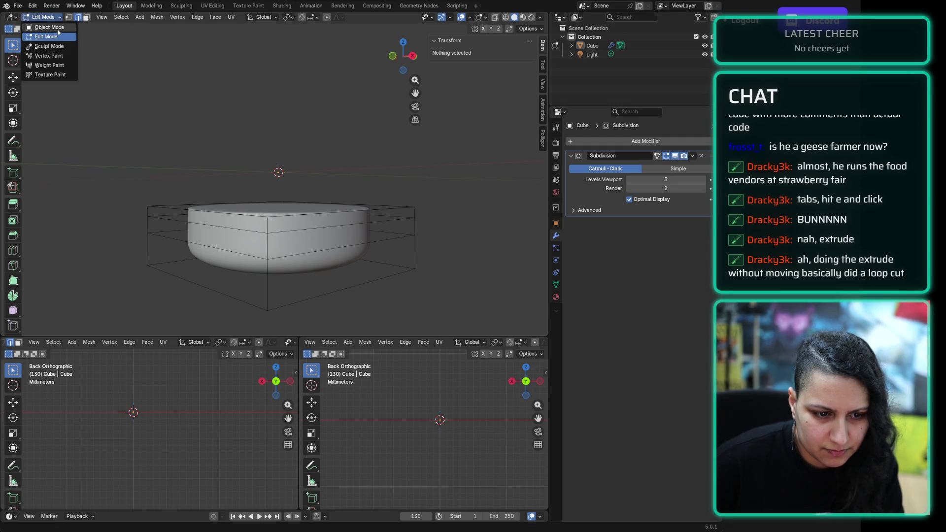
{"action": "left_click", "coordinate": [55, 32]}
{"action": "left_click", "coordinate": [254, 230]}
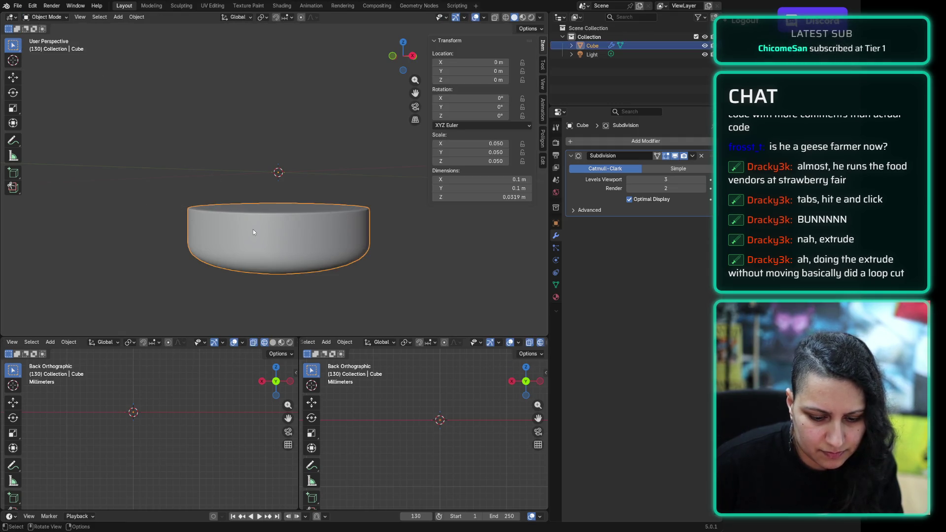
Step: Scale the bun down along Z to 0.031, a thin 0.0196 m disc
{"action": "left_click", "coordinate": [15, 108]}
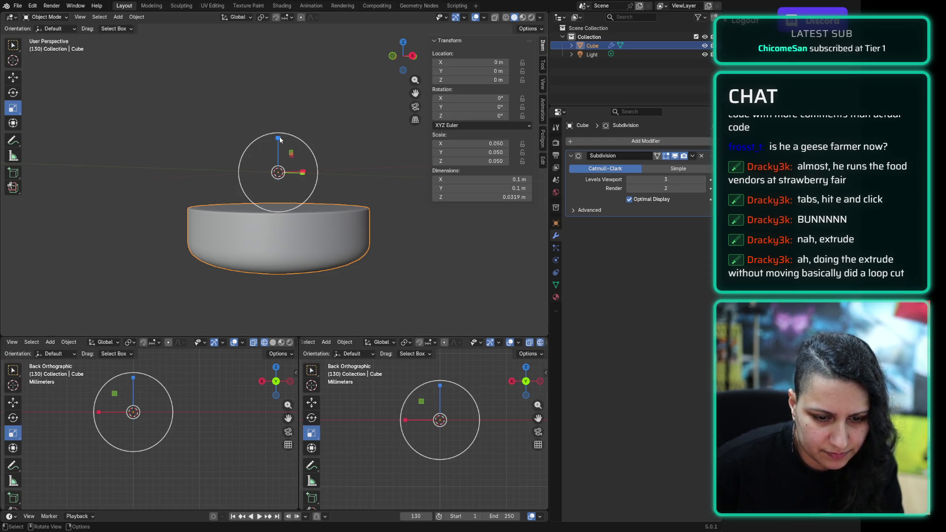
{"action": "left_click_drag", "start_coordinate": [279, 140], "coordinate": [284, 154]}
{"action": "left_click", "coordinate": [238, 107]}
{"action": "mouse_move", "coordinate": [238, 107]}
{"action": "middle_mouse_down"}
{"action": "mouse_move", "coordinate": [261, 115]}
{"action": "mouse_move", "coordinate": [219, 114]}
{"action": "mouse_move", "coordinate": [246, 125]}
{"action": "mouse_move", "coordinate": [239, 140]}
{"action": "middle_mouse_up"}
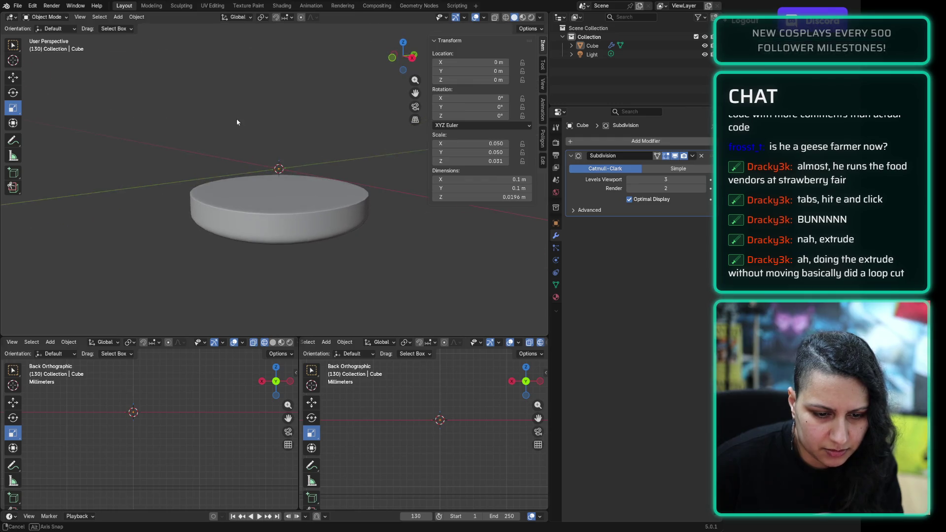
{"action": "left_click", "coordinate": [47, 18]}
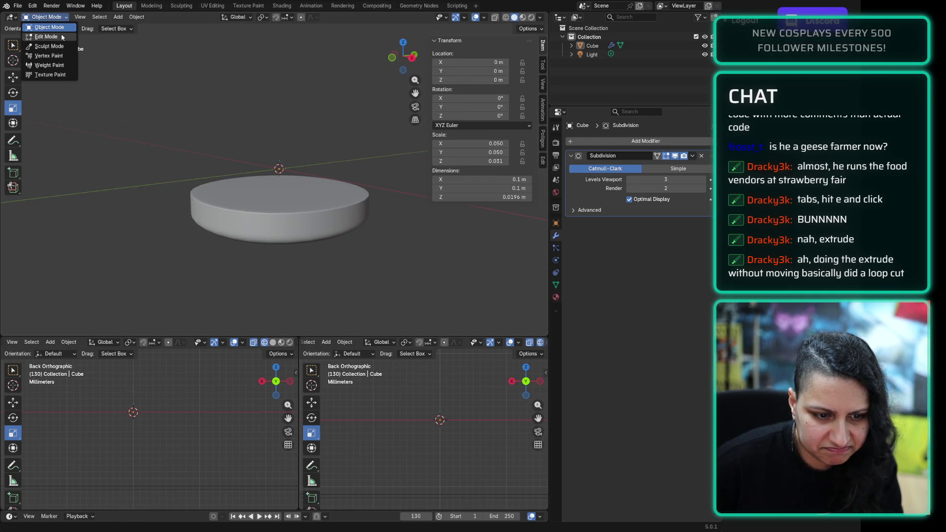
Step: In Edit Mode, select the bun's bottom edge loop and move it along Z
{"action": "left_click", "coordinate": [45, 30]}
{"action": "left_click", "coordinate": [266, 286]}
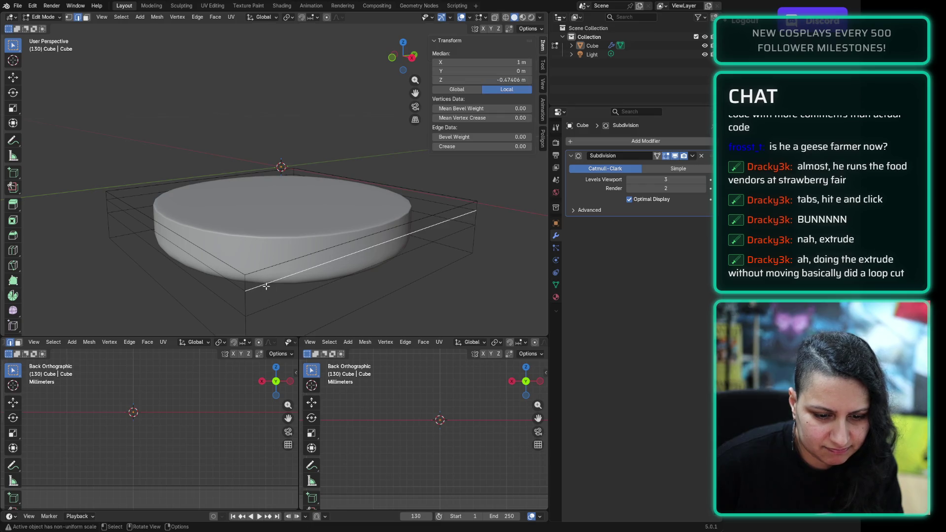
{"action": "left_click", "coordinate": [232, 282], "text": "alt"}
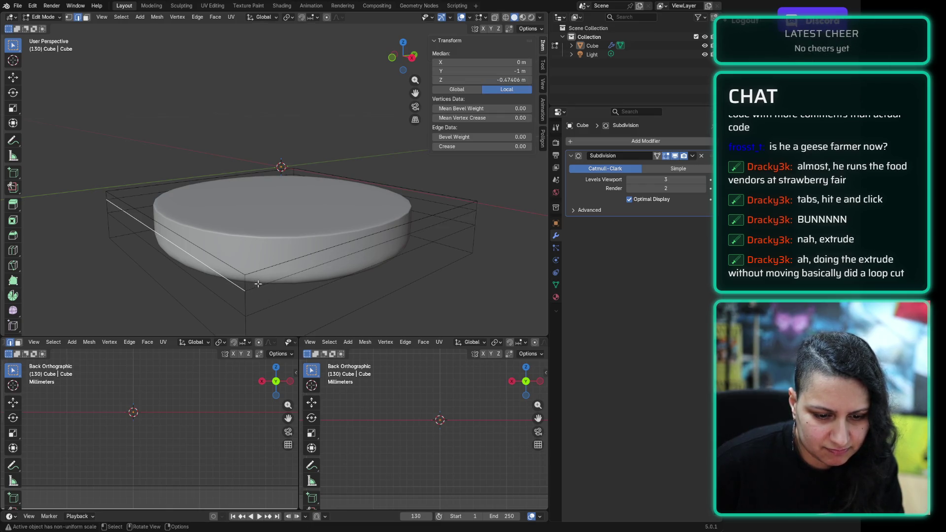
{"action": "left_click", "coordinate": [265, 285], "text": "alt"}
{"action": "middle_click_drag", "start_coordinate": [265, 285], "coordinate": [270, 279]}
{"action": "key", "text": "g"}
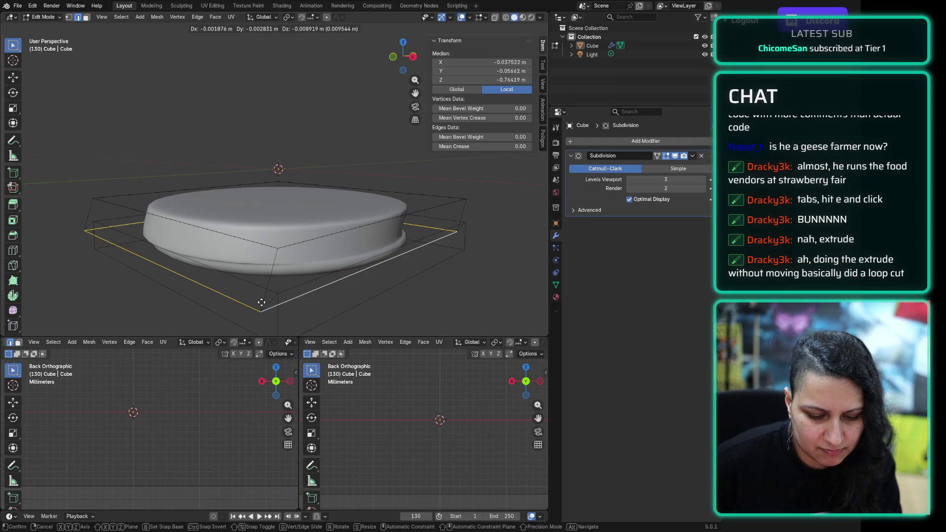
{"action": "key", "text": "z"}
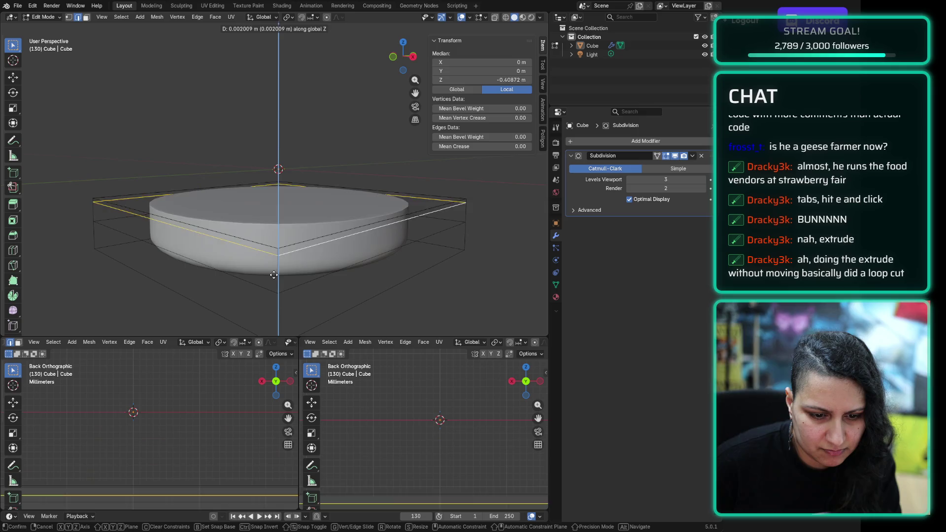
{"action": "left_click", "coordinate": [275, 299]}
{"action": "middle_click_drag", "start_coordinate": [416, 318], "coordinate": [414, 264]}
Step: Redo the bottom loop's vertical move and orbit to inspect the disc
{"action": "key", "text": "ctrl+z"}
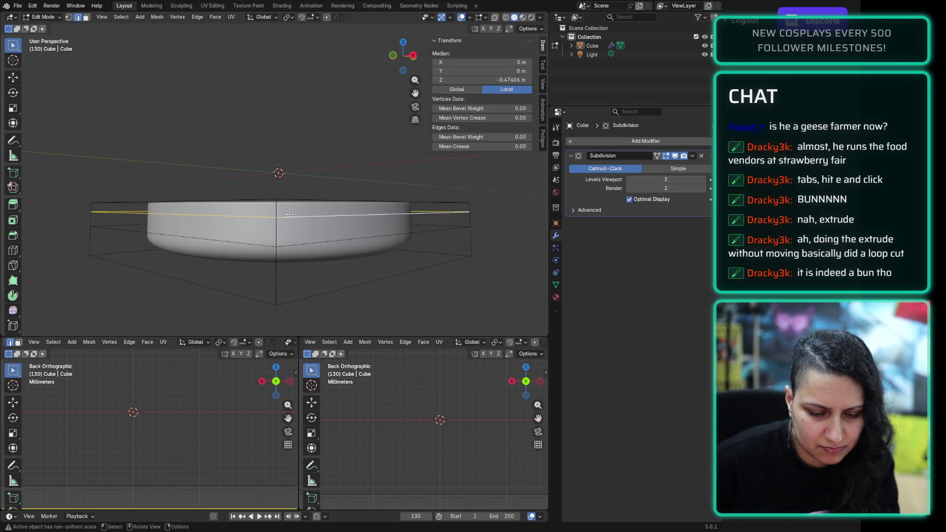
{"action": "key", "text": "g"}
{"action": "key", "text": "z"}
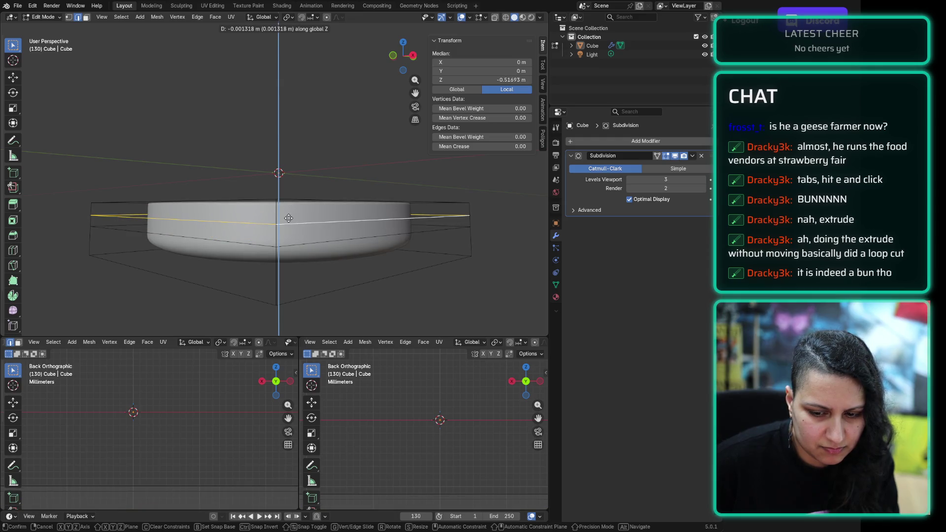
{"action": "left_click", "coordinate": [286, 217]}
{"action": "mouse_move", "coordinate": [270, 169]}
{"action": "middle_mouse_down"}
{"action": "mouse_move", "coordinate": [253, 169]}
{"action": "mouse_move", "coordinate": [254, 188]}
{"action": "middle_mouse_up"}
{"action": "left_click", "coordinate": [247, 163]}
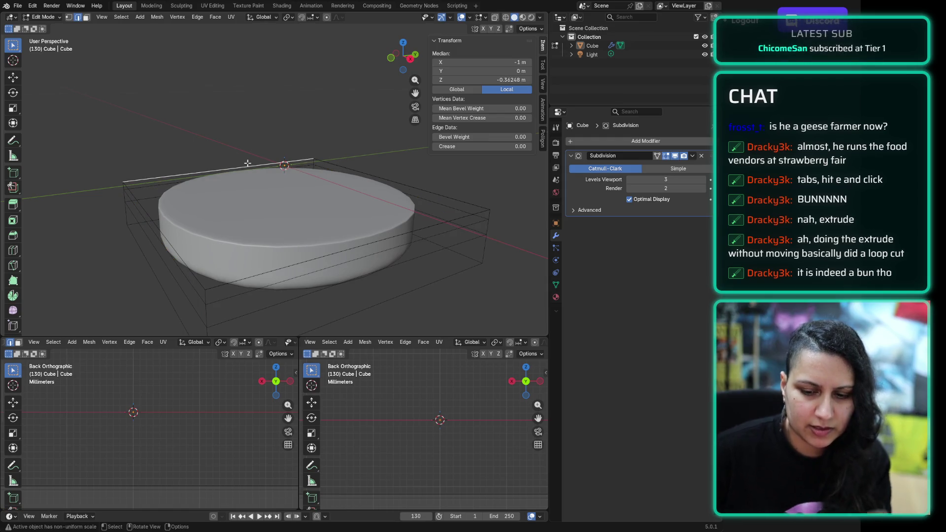
{"action": "scroll", "coordinate": [225, 191], "scroll_direction": "up", "scroll_amount": 1}
{"action": "mouse_move", "coordinate": [225, 192]}
{"action": "middle_mouse_down"}
{"action": "mouse_move", "coordinate": [249, 163]}
{"action": "mouse_move", "coordinate": [257, 244]}
{"action": "mouse_move", "coordinate": [229, 258]}
{"action": "middle_mouse_up"}
{"action": "scroll", "coordinate": [258, 244], "scroll_direction": "down", "scroll_amount": 2}
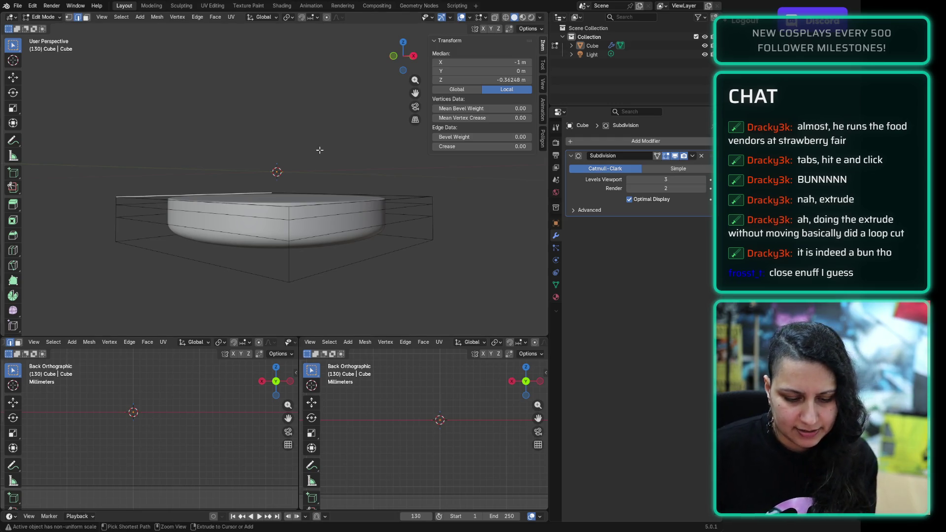
Step: Return to Object Mode and save the file as burger.blend
{"action": "left_click", "coordinate": [51, 18]}
{"action": "key", "text": "ctrl+s"}
{"action": "left_click", "coordinate": [57, 31]}
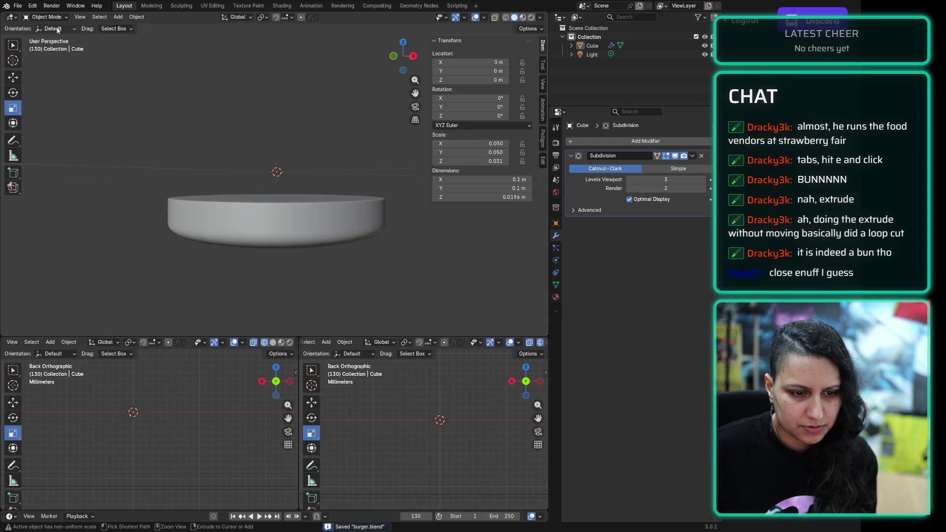
{"action": "middle_click_drag", "start_coordinate": [241, 120], "coordinate": [232, 128]}
Step: Shade the bun disc smooth
{"action": "right_click", "coordinate": [226, 102]}
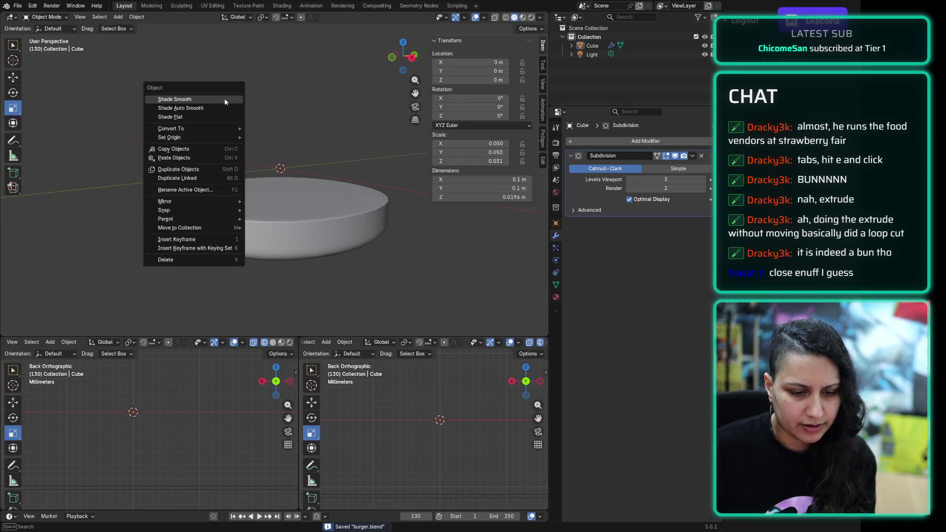
{"action": "left_click", "coordinate": [223, 99]}
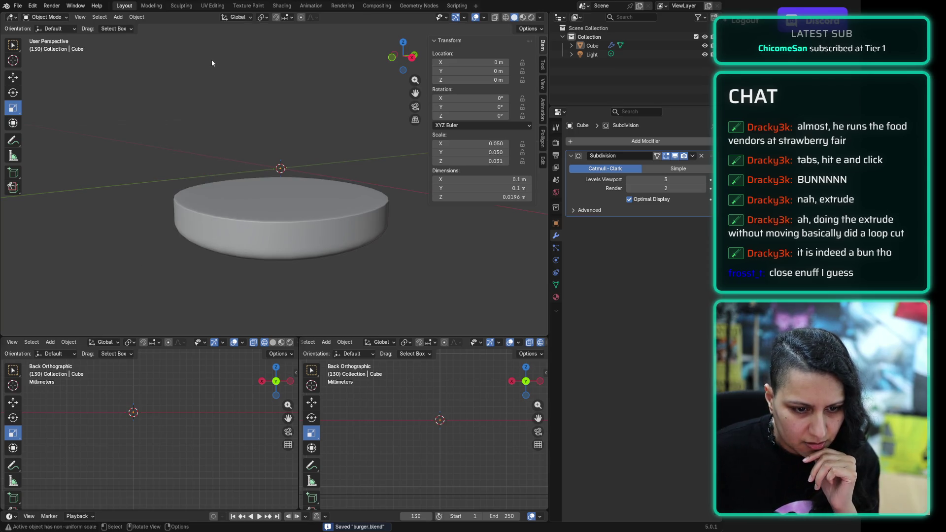
{"action": "left_click", "coordinate": [118, 17]}
Step: Add a second cube and enter 10 in its X and Y dimension fields
{"action": "mouse_move", "coordinate": [144, 35]}
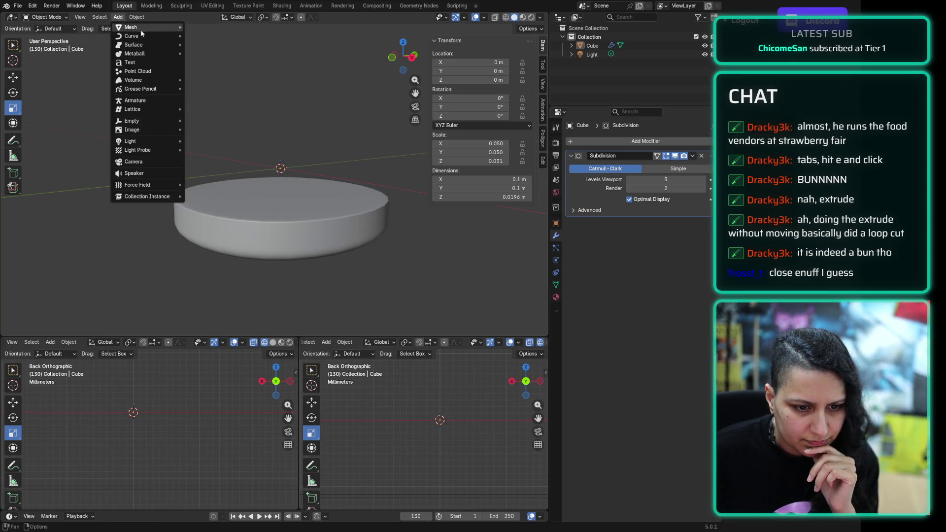
{"action": "left_click", "coordinate": [232, 36]}
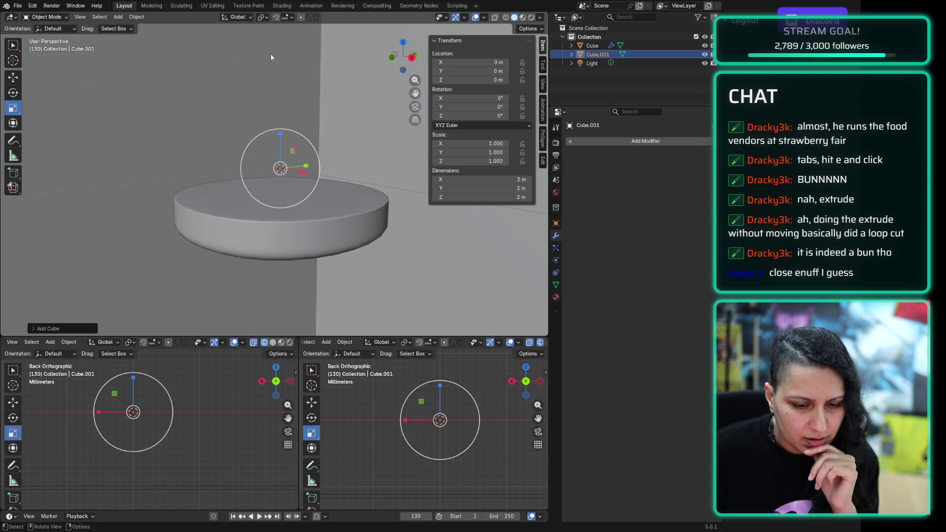
{"action": "left_click", "coordinate": [485, 179]}
{"action": "type", "text": "10"}
{"action": "key", "text": "Tab"}
{"action": "type", "text": "10"}
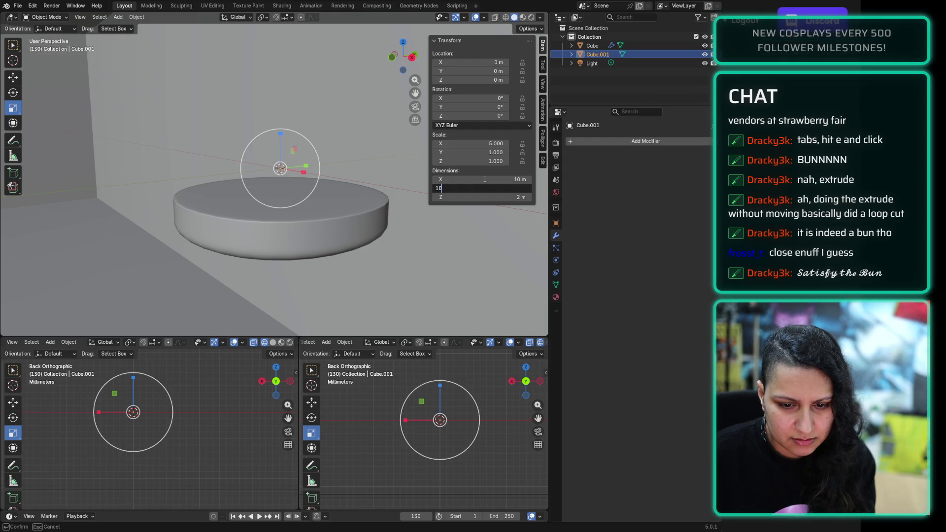
{"action": "key", "text": "Return"}
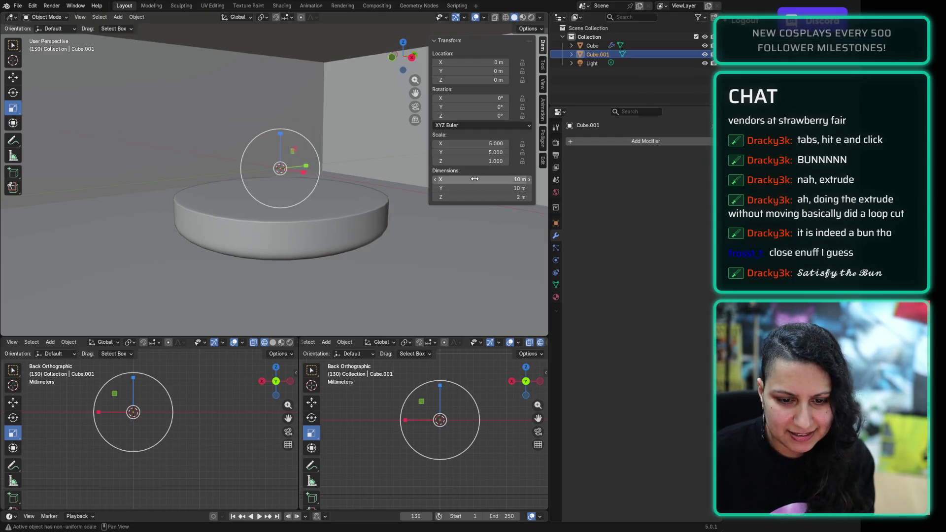
Step: Set the new cube's dimensions to 10cm on X, Y and Z
{"action": "left_click", "coordinate": [474, 179]}
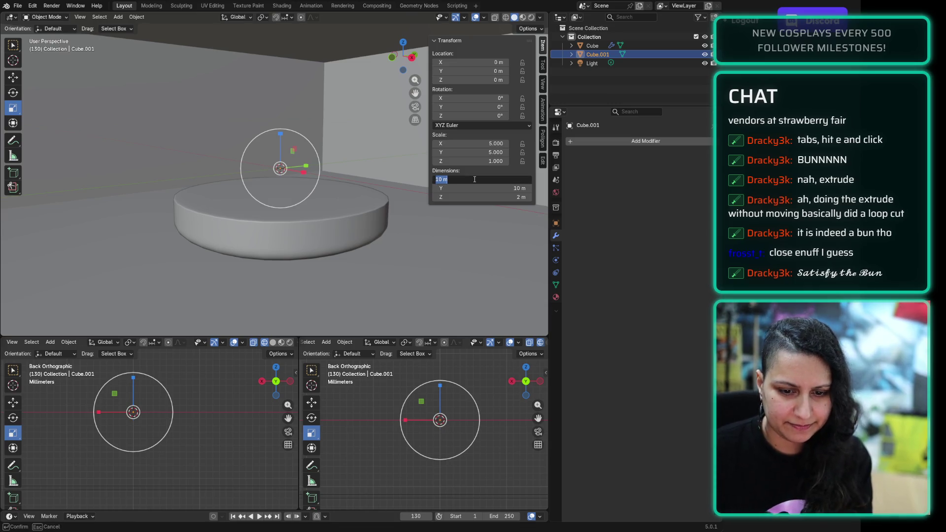
{"action": "key", "text": "Tab"}
{"action": "type", "text": "10cm"}
{"action": "key", "text": "Tab"}
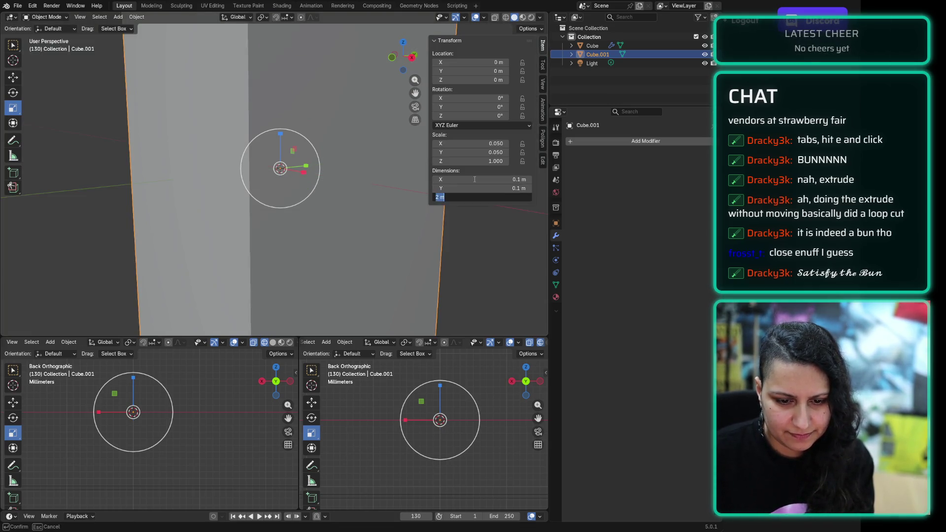
{"action": "type", "text": "0.1"}
{"action": "key", "text": "Return"}
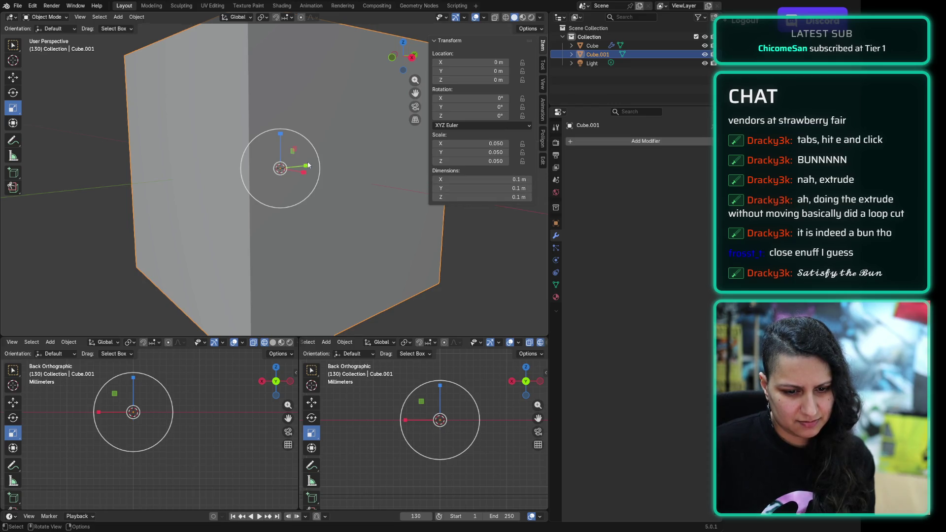
{"action": "scroll", "coordinate": [293, 154], "scroll_direction": "down", "scroll_amount": 8}
{"action": "scroll", "coordinate": [293, 154], "scroll_direction": "up", "scroll_amount": 8}
{"action": "scroll", "coordinate": [293, 154], "scroll_direction": "down", "scroll_amount": 2}
{"action": "scroll", "coordinate": [293, 153], "scroll_direction": "up", "scroll_amount": 3}
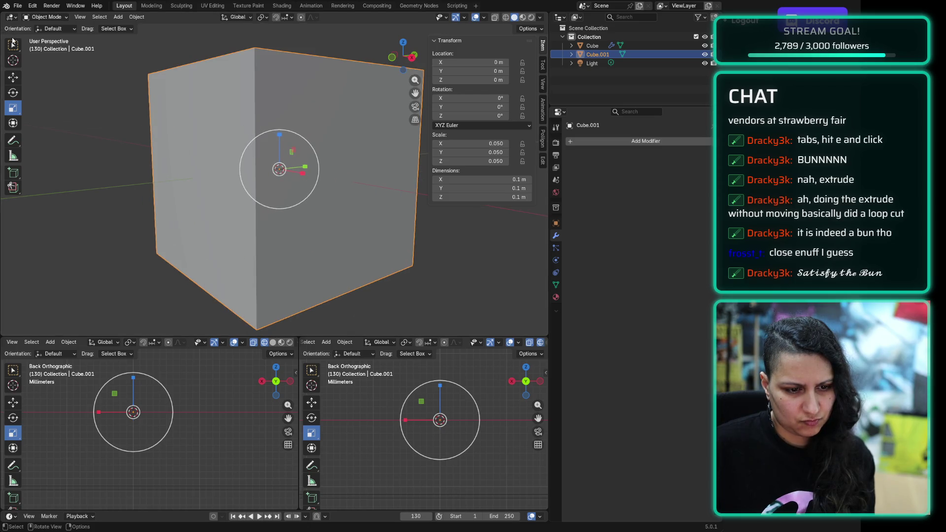
Step: Start a move on the small cube and cancel it so it stays at the origin
{"action": "left_click", "coordinate": [13, 45]}
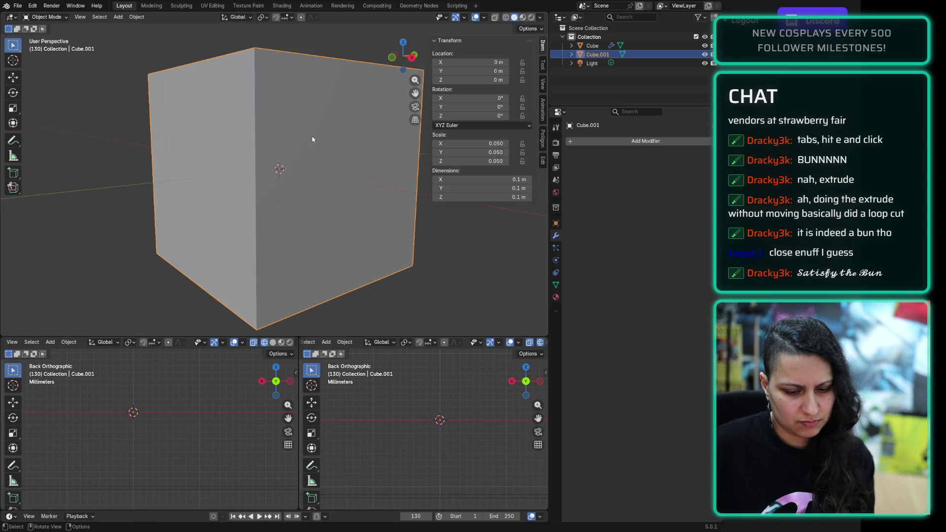
{"action": "key", "text": "g"}
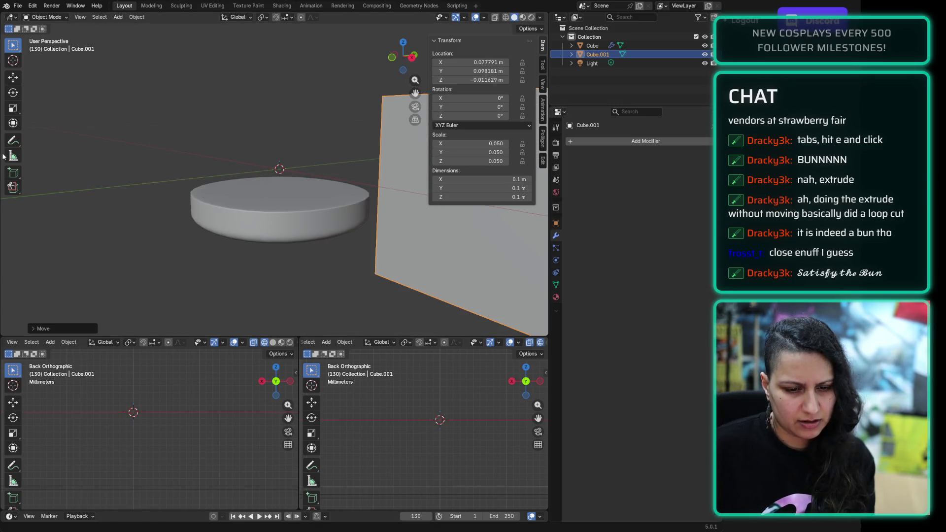
{"action": "key", "text": "Escape"}
{"action": "scroll", "coordinate": [298, 119], "scroll_direction": "up", "scroll_amount": 2}
{"action": "scroll", "coordinate": [297, 119], "scroll_direction": "down", "scroll_amount": 1}
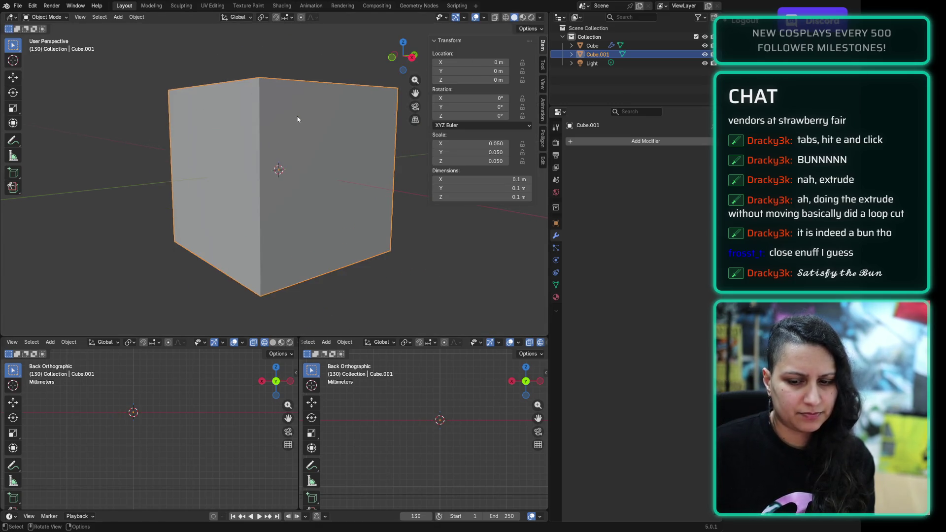
{"action": "scroll", "coordinate": [297, 118], "scroll_direction": "up", "scroll_amount": 2}
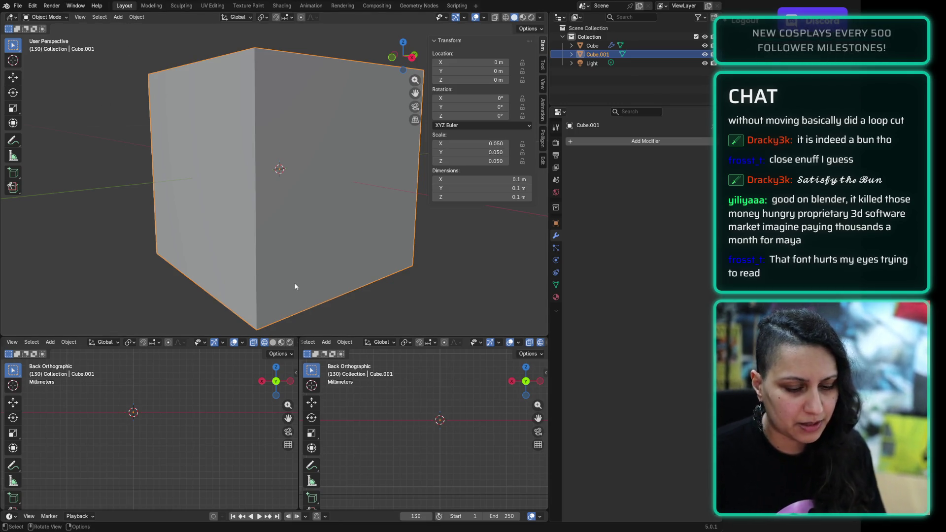
{"action": "mouse_move", "coordinate": [103, 406]}
{"action": "middle_mouse_down"}
{"action": "mouse_move", "coordinate": [138, 422]}
{"action": "mouse_move", "coordinate": [230, 405]}
{"action": "middle_mouse_up"}
Step: Set the lower-left view to Back orthographic, panned and zoomed around the origin
{"action": "left_click", "coordinate": [278, 394]}
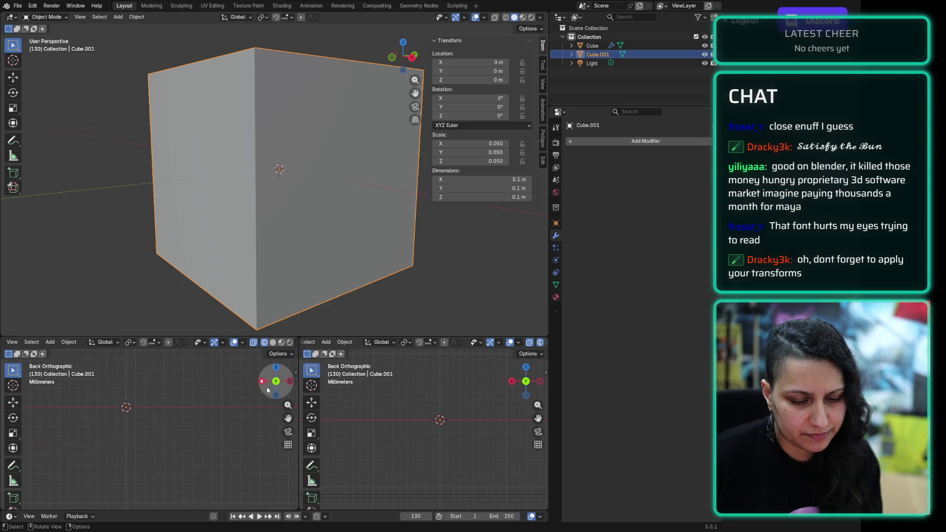
{"action": "left_click", "coordinate": [275, 386]}
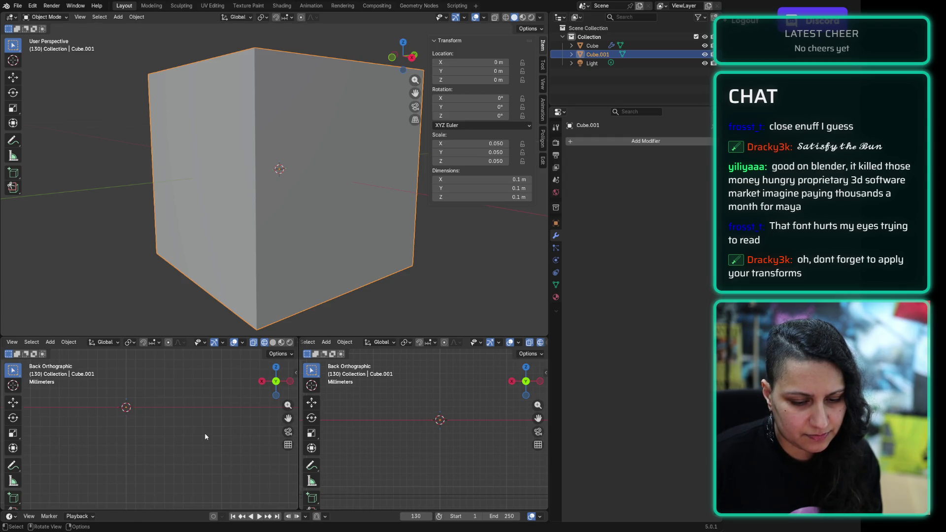
{"action": "middle_click_drag", "start_coordinate": [96, 402], "coordinate": [196, 461], "text": "shift"}
{"action": "middle_click_drag", "start_coordinate": [127, 497], "coordinate": [158, 383], "text": "shift"}
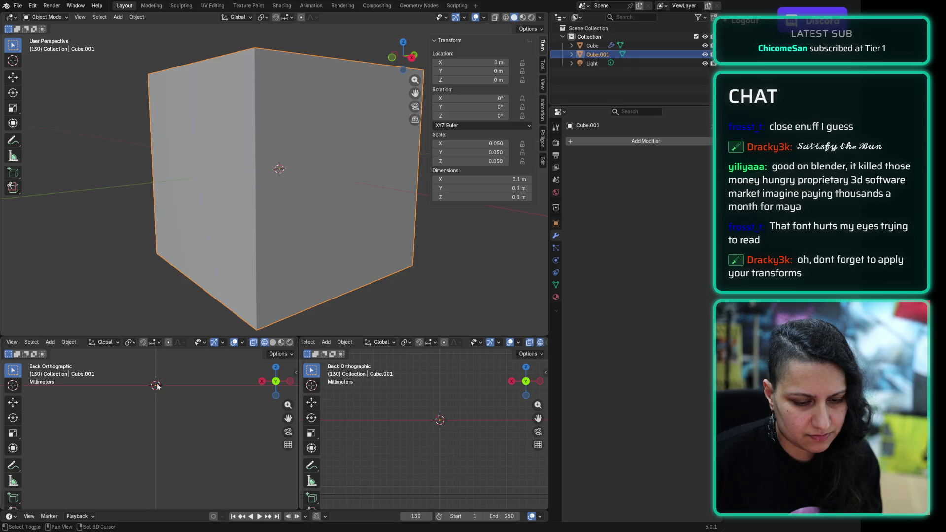
{"action": "scroll", "coordinate": [162, 414], "scroll_direction": "up", "scroll_amount": 2, "text": "shift"}
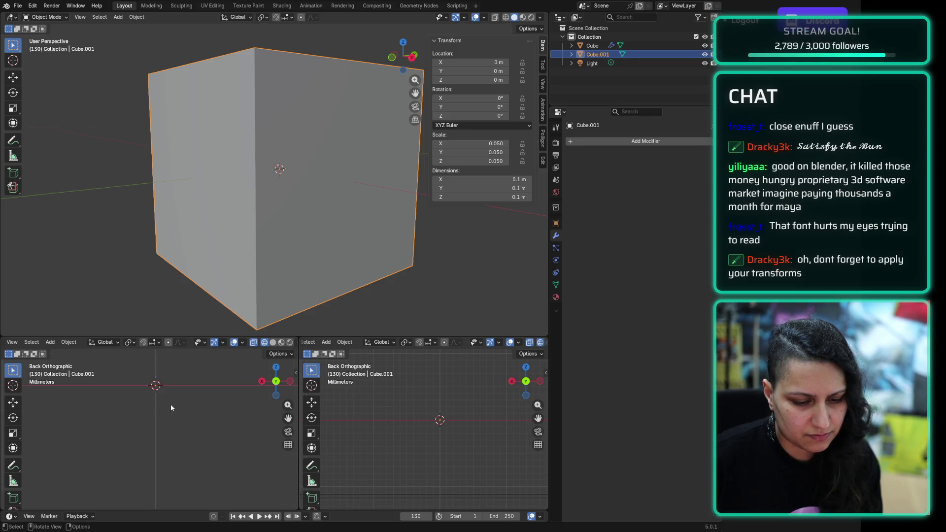
{"action": "scroll", "coordinate": [160, 451], "scroll_direction": "down", "scroll_amount": 3}
{"action": "scroll", "coordinate": [160, 452], "scroll_direction": "down", "scroll_amount": 1}
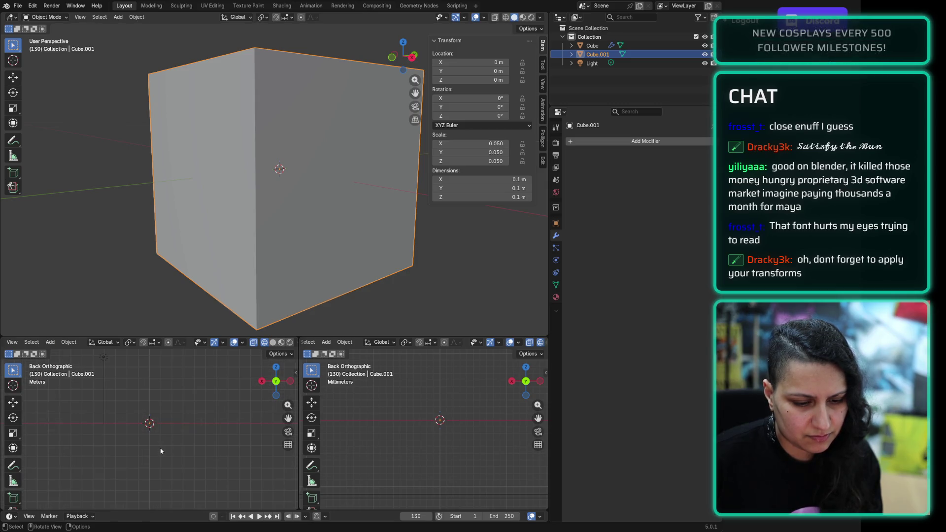
Step: Switch the lower-right view to Top and leave Cube.001 selected
{"action": "left_click", "coordinate": [105, 358]}
{"action": "left_click", "coordinate": [165, 416]}
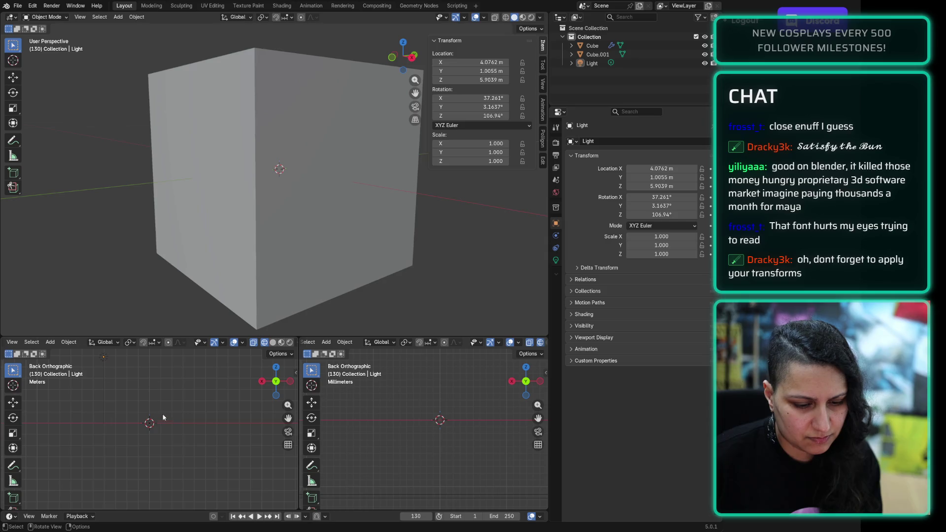
{"action": "left_click", "coordinate": [147, 426]}
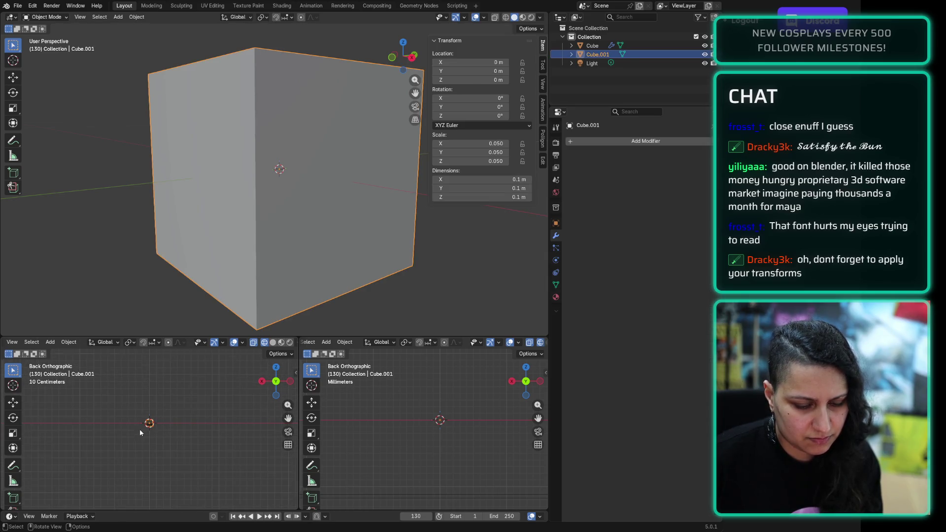
{"action": "scroll", "coordinate": [140, 429], "scroll_direction": "up", "scroll_amount": 10}
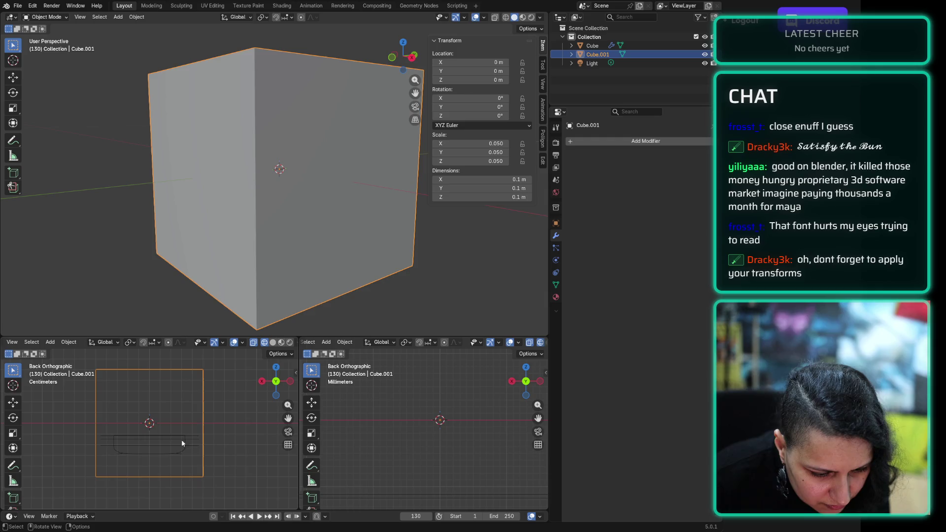
{"action": "left_click", "coordinate": [441, 426]}
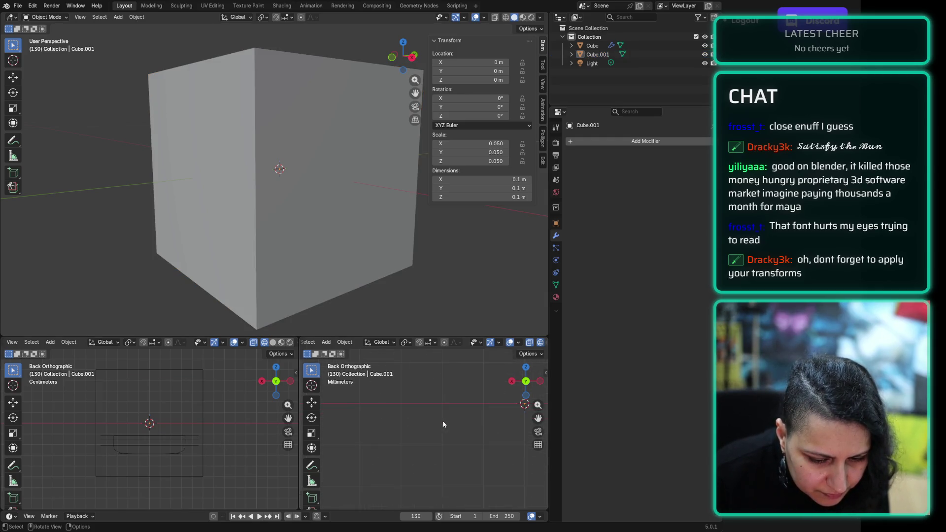
{"action": "scroll", "coordinate": [455, 392], "scroll_direction": "up", "scroll_amount": 5}
{"action": "scroll", "coordinate": [392, 447], "scroll_direction": "down", "scroll_amount": 4}
{"action": "scroll", "coordinate": [393, 446], "scroll_direction": "down", "scroll_amount": 3}
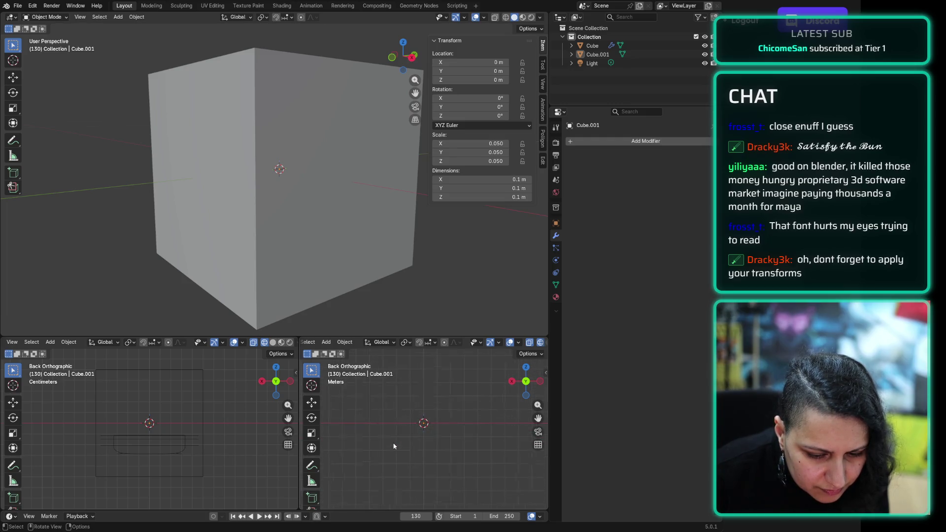
{"action": "scroll", "coordinate": [394, 446], "scroll_direction": "up", "scroll_amount": 3}
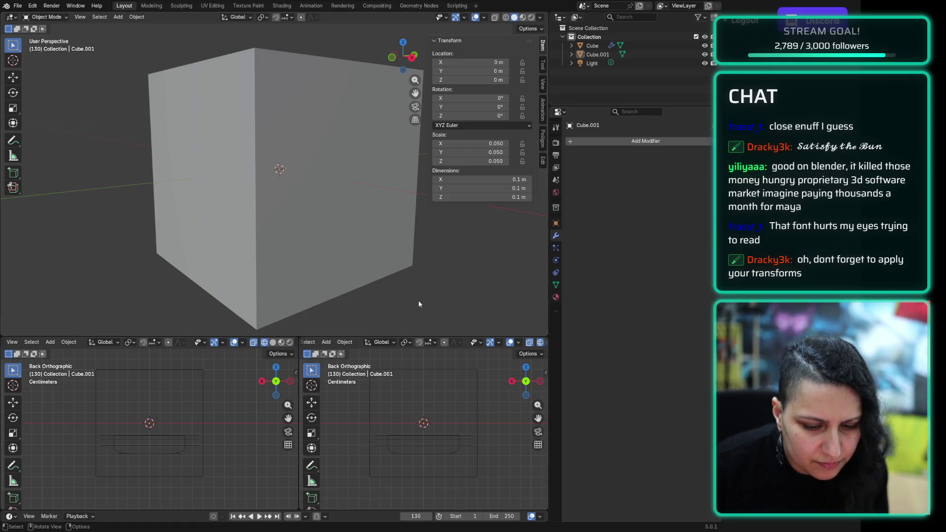
{"action": "left_click", "coordinate": [526, 367]}
{"action": "left_click", "coordinate": [278, 97]}
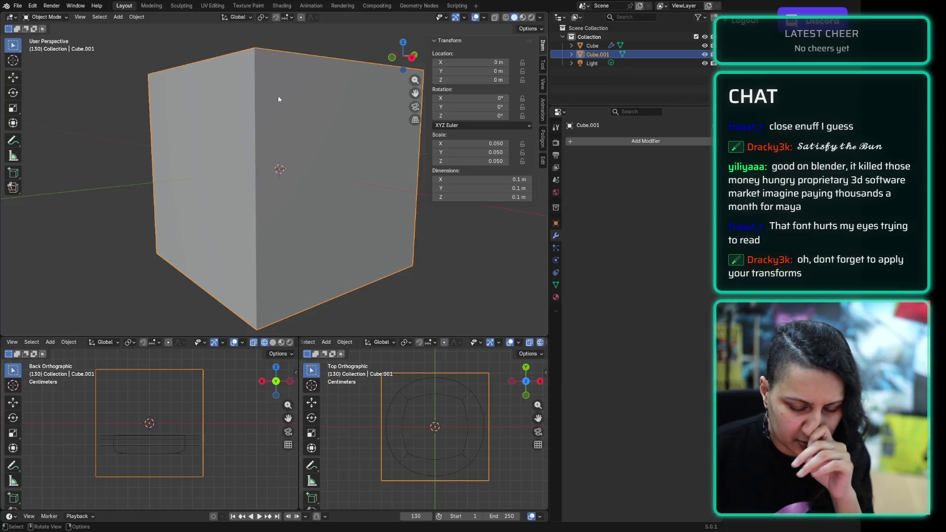
Step: Briefly enter Edit Mode on the cube, then return to Object Mode
{"action": "left_click", "coordinate": [63, 19]}
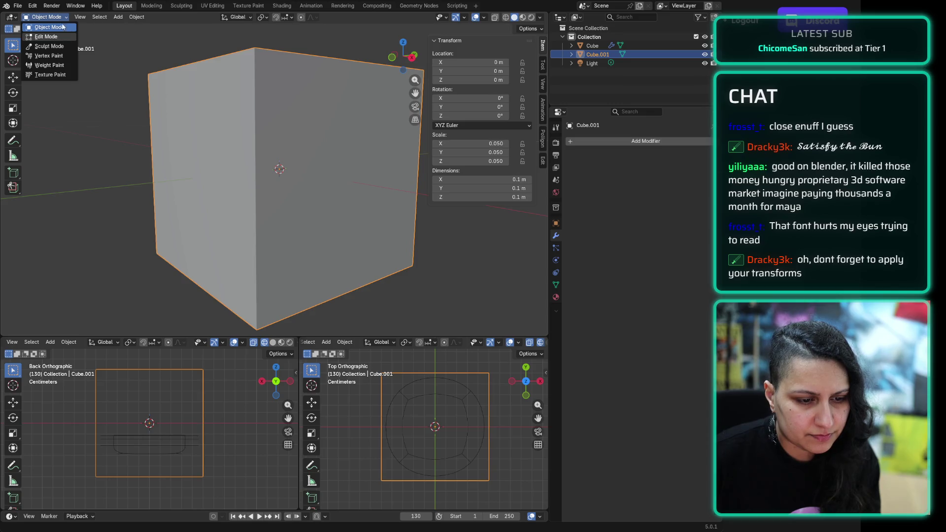
{"action": "key", "text": "Return"}
{"action": "left_click", "coordinate": [47, 16]}
{"action": "left_click", "coordinate": [55, 32]}
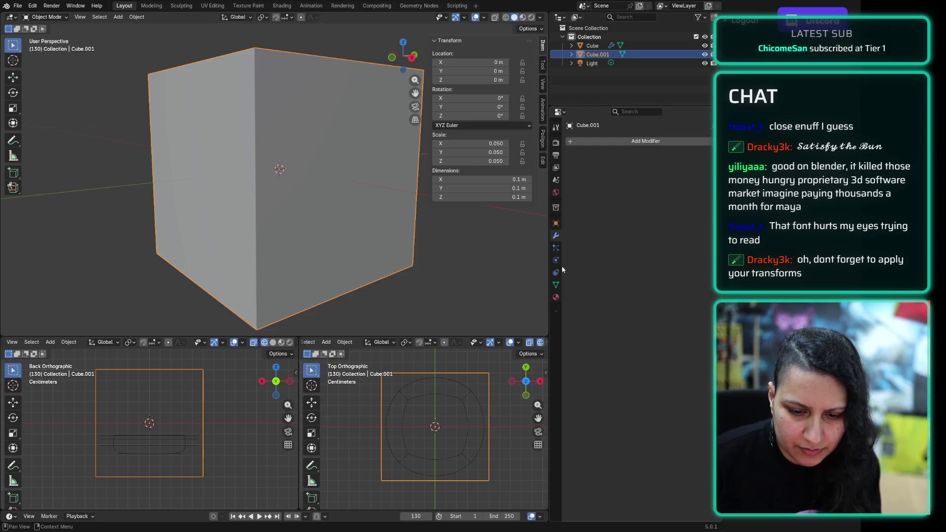
Step: Add a Subdivision Surface modifier to Cube.001 with viewport levels set to 3
{"action": "left_click", "coordinate": [607, 146]}
{"action": "type", "text": "sub"}
{"action": "key", "text": "Return"}
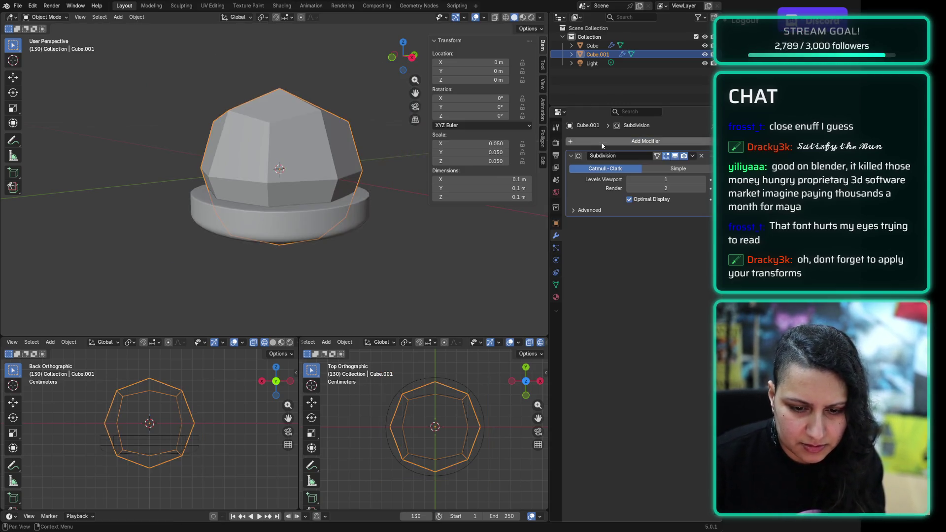
{"action": "left_click_drag", "start_coordinate": [690, 179], "coordinate": [706, 180]}
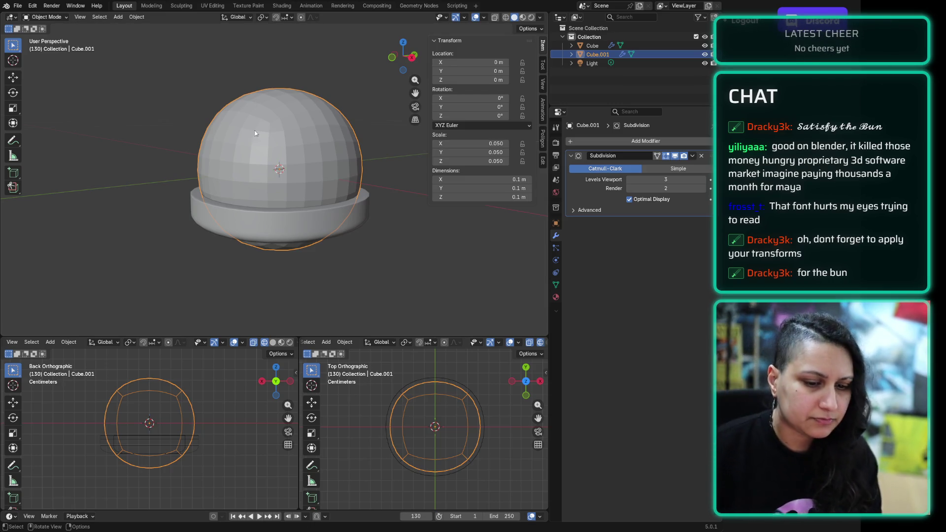
{"action": "scroll", "coordinate": [290, 131], "scroll_direction": "up", "scroll_amount": 2}
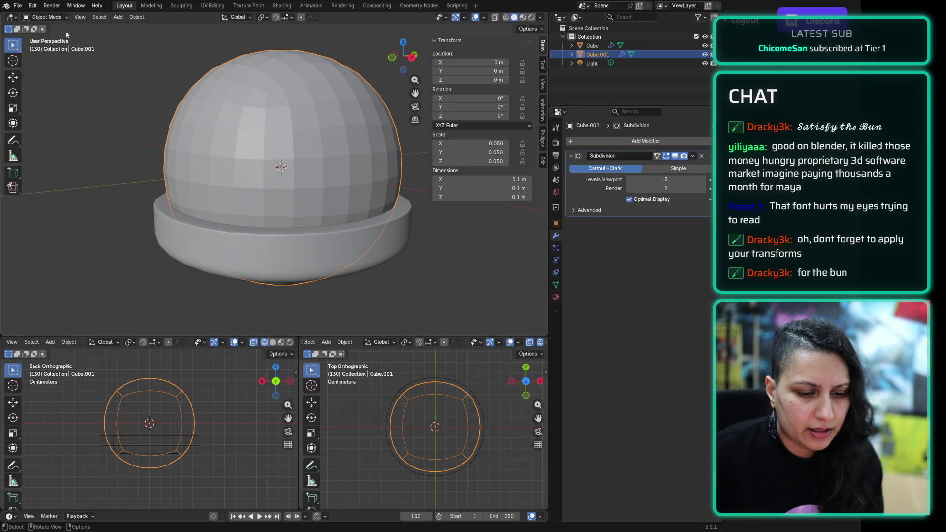
{"action": "left_click", "coordinate": [46, 17]}
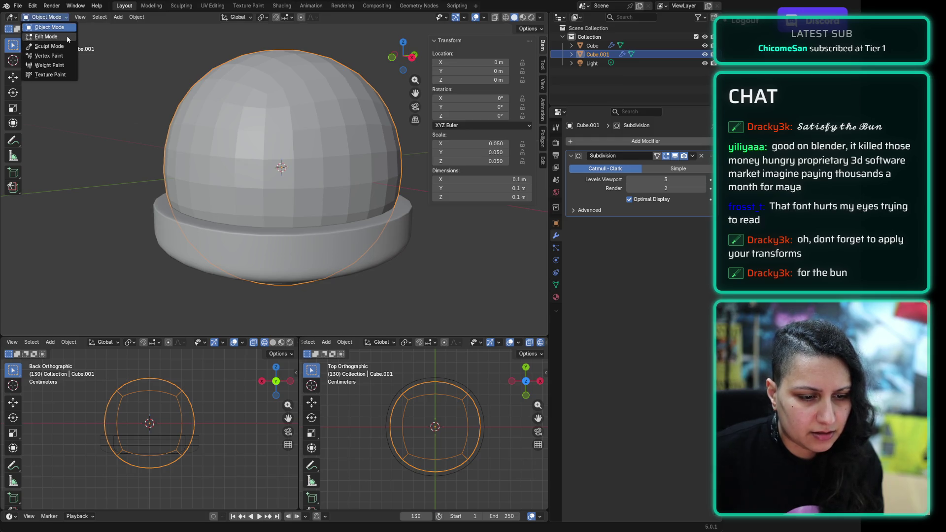
Step: Enter Edit Mode on Cube.001, clear its selection and switch to face select
{"action": "left_click", "coordinate": [67, 35]}
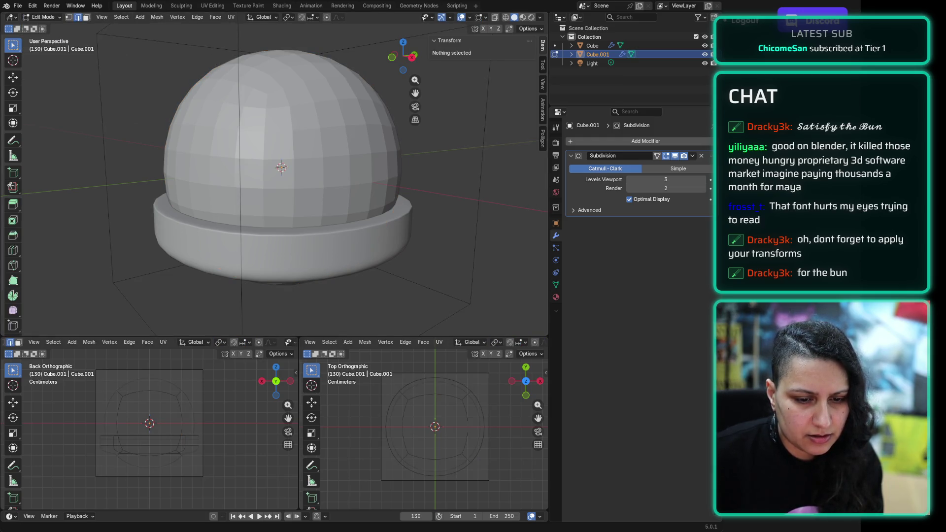
{"action": "scroll", "coordinate": [230, 60], "scroll_direction": "down", "scroll_amount": 3}
{"action": "left_click_drag", "start_coordinate": [160, 49], "coordinate": [547, 114]}
{"action": "middle_click_drag", "start_coordinate": [281, 99], "coordinate": [266, 95]}
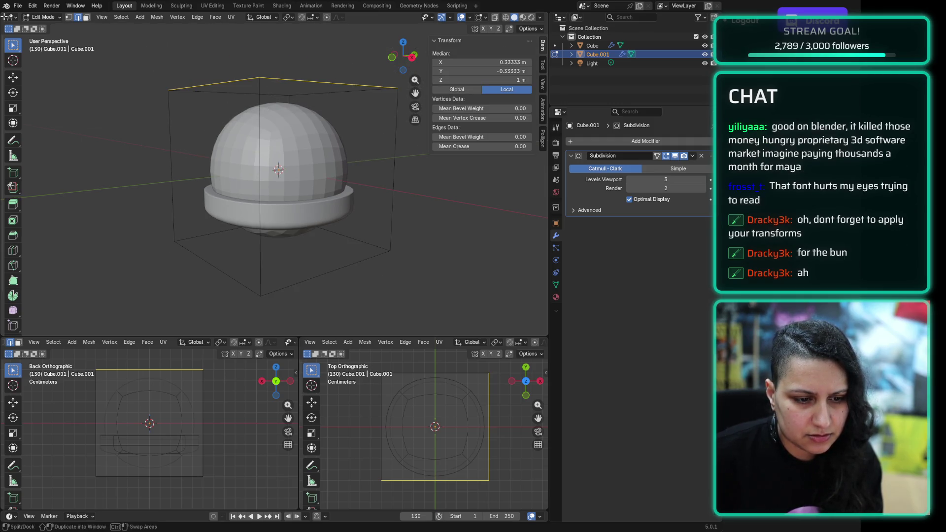
{"action": "key", "text": "a"}
{"action": "key", "text": "alt+a"}
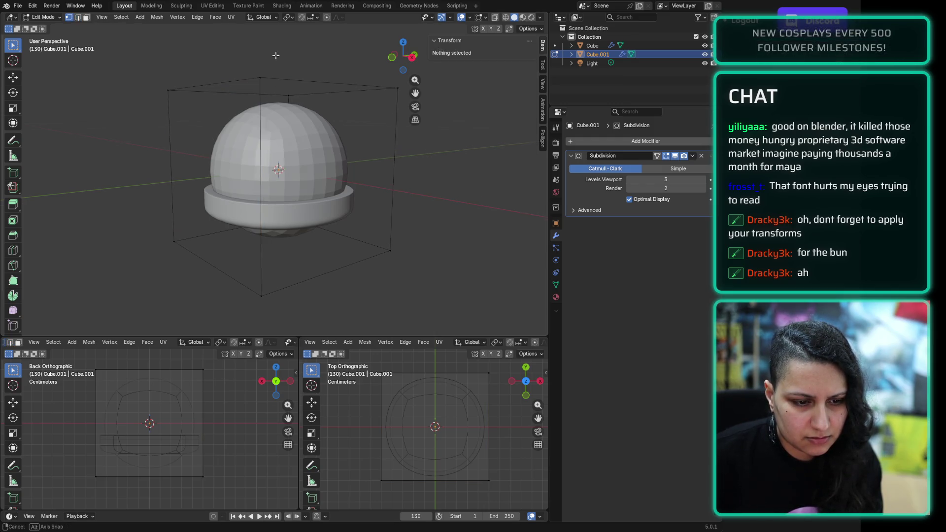
{"action": "middle_click_drag", "start_coordinate": [279, 53], "coordinate": [279, 90]}
{"action": "key", "text": "3"}
Step: Lower the cube's top face along Z to about 0.18 m
{"action": "left_click", "coordinate": [278, 90]}
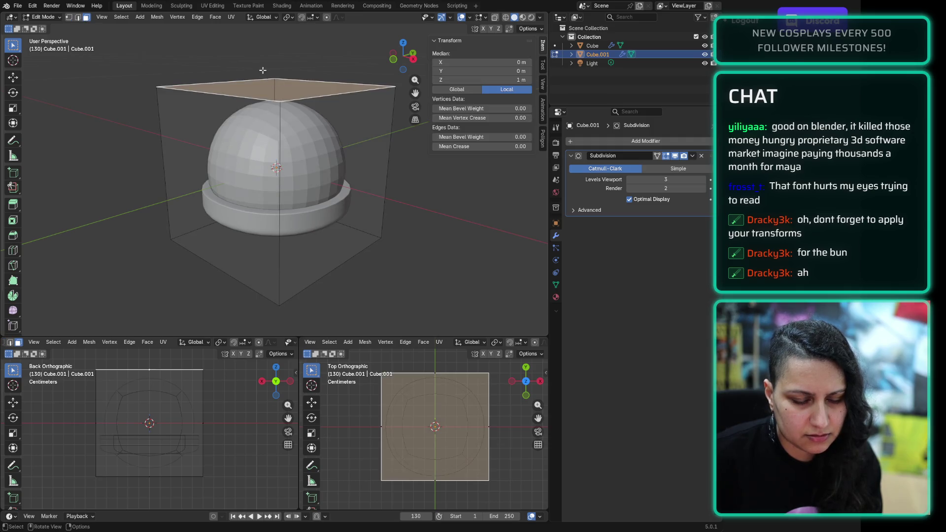
{"action": "key", "text": "g"}
{"action": "key", "text": "z"}
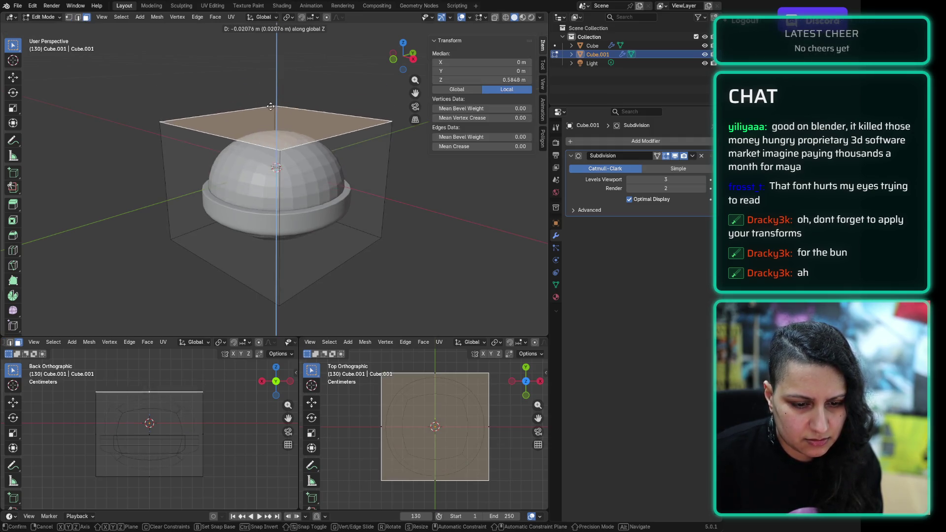
{"action": "left_click", "coordinate": [271, 148]}
{"action": "scroll", "coordinate": [273, 214], "scroll_direction": "up", "scroll_amount": 2}
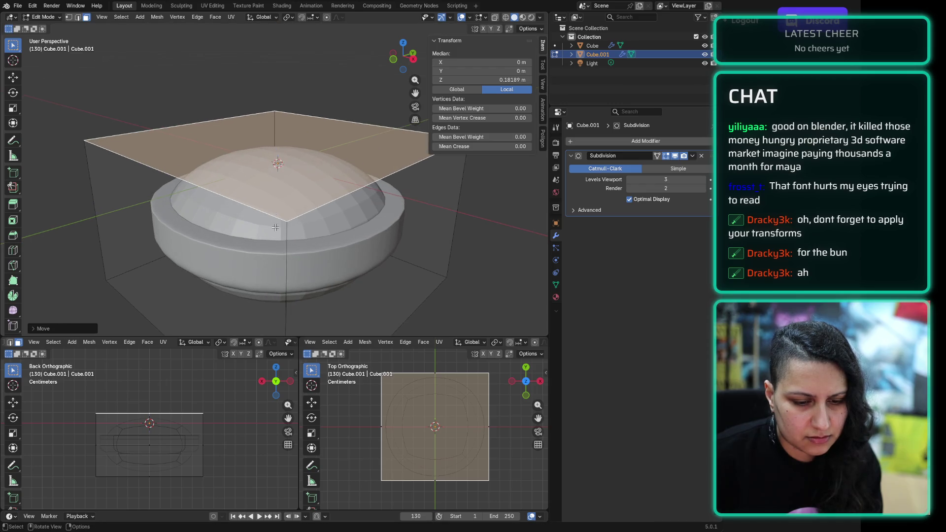
{"action": "scroll", "coordinate": [323, 319], "scroll_direction": "down", "scroll_amount": 2}
Step: Raise the cube's bottom face along Z to about -0.38 m
{"action": "left_click", "coordinate": [312, 299]}
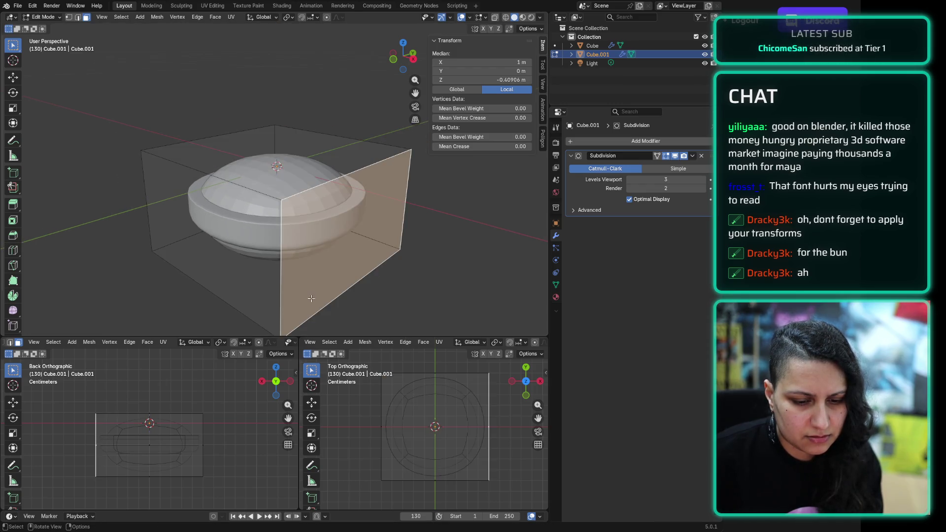
{"action": "left_click", "coordinate": [230, 293]}
{"action": "mouse_move", "coordinate": [231, 294]}
{"action": "middle_mouse_down"}
{"action": "mouse_move", "coordinate": [261, 290]}
{"action": "mouse_move", "coordinate": [266, 253]}
{"action": "mouse_move", "coordinate": [281, 266]}
{"action": "mouse_move", "coordinate": [286, 255]}
{"action": "middle_mouse_up"}
{"action": "left_click", "coordinate": [266, 253]}
{"action": "key", "text": "g"}
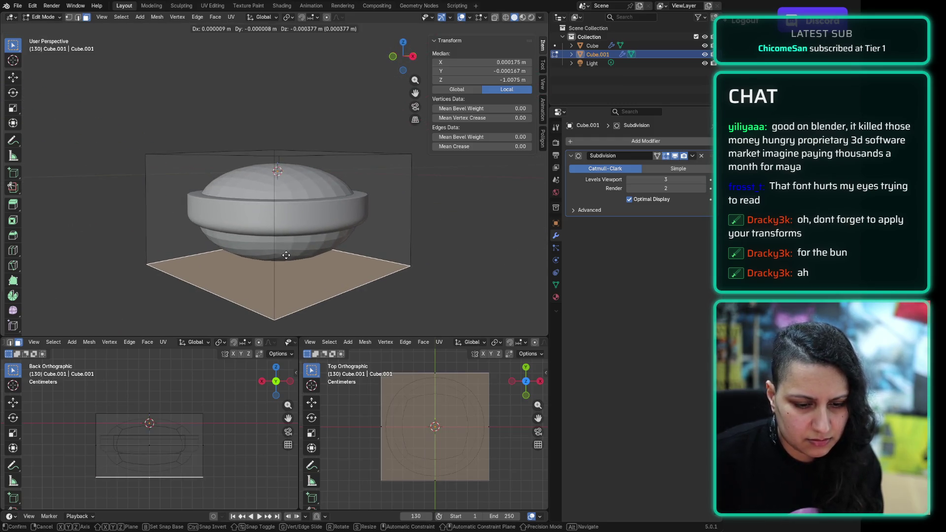
{"action": "key", "text": "z"}
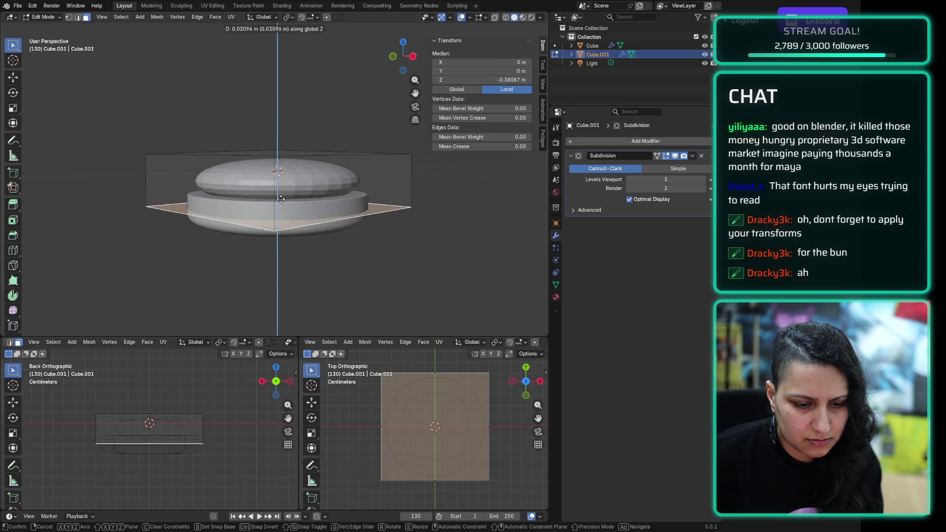
{"action": "left_click", "coordinate": [275, 194]}
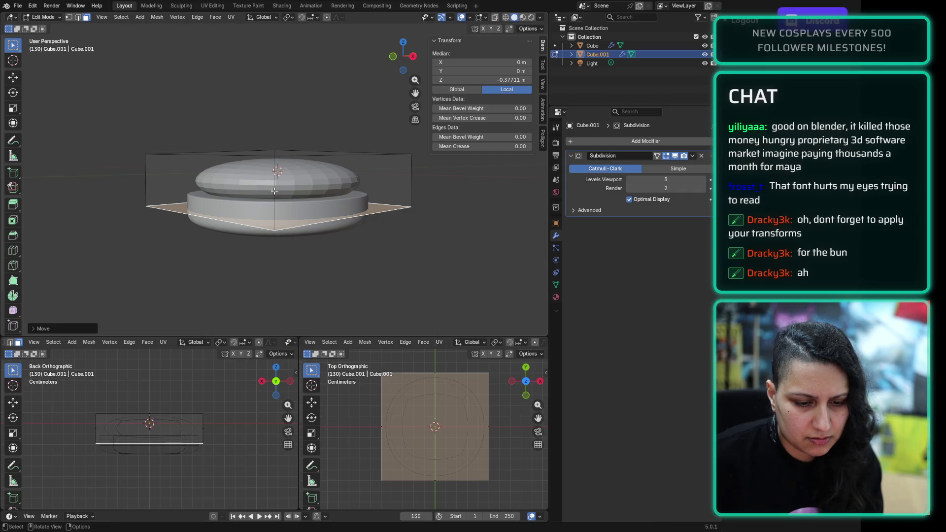
{"action": "scroll", "coordinate": [275, 194], "scroll_direction": "up", "scroll_amount": 3}
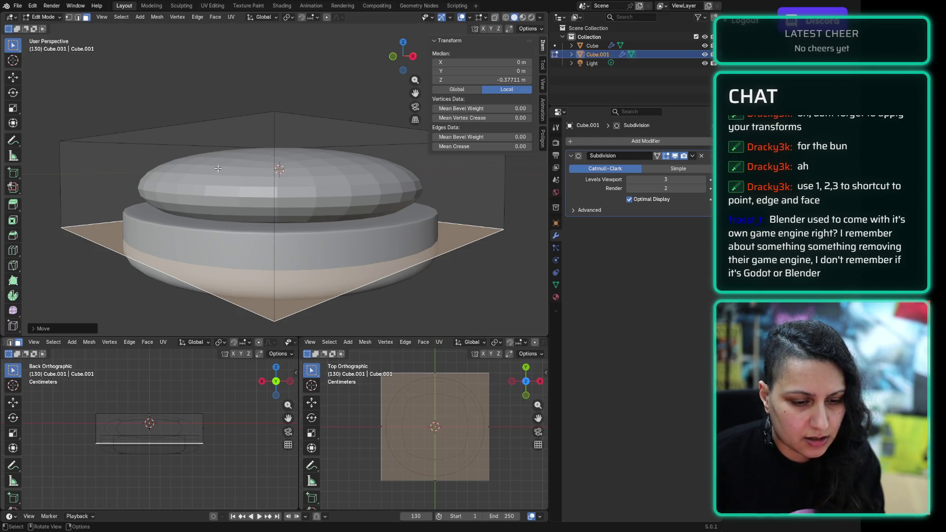
Step: Cycle through selection modes and deselect all of the mesh
{"action": "key", "text": "a"}
{"action": "key", "text": "1"}
{"action": "key", "text": "alt+a"}
{"action": "key", "text": "a"}
{"action": "key", "text": "2"}
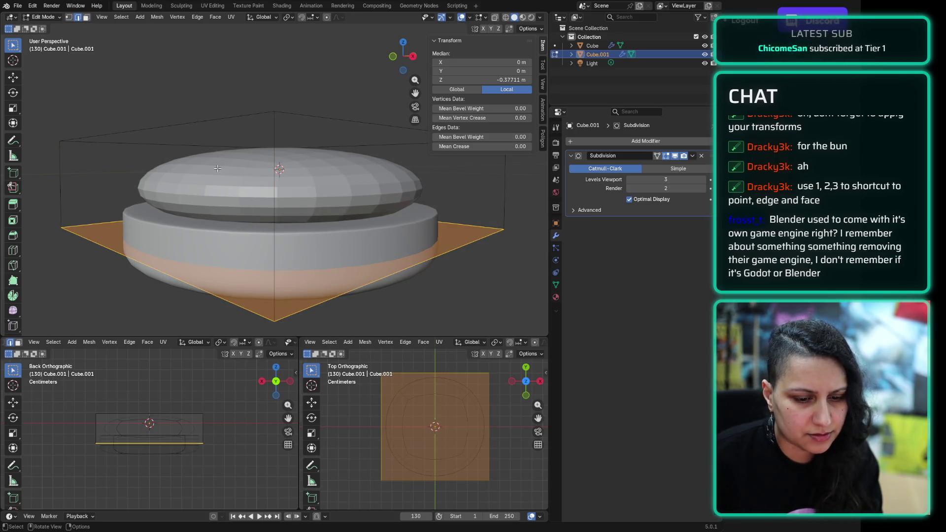
{"action": "key", "text": "1"}
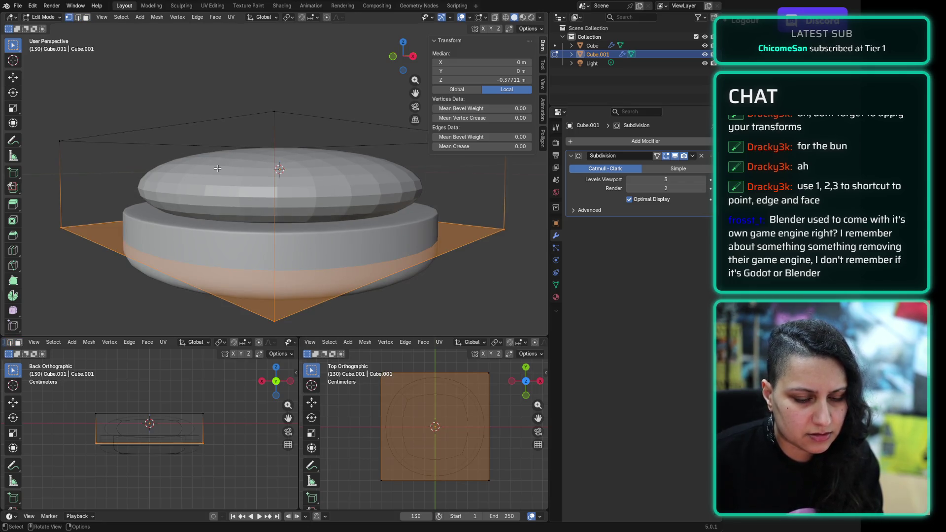
{"action": "key", "text": "alt+a"}
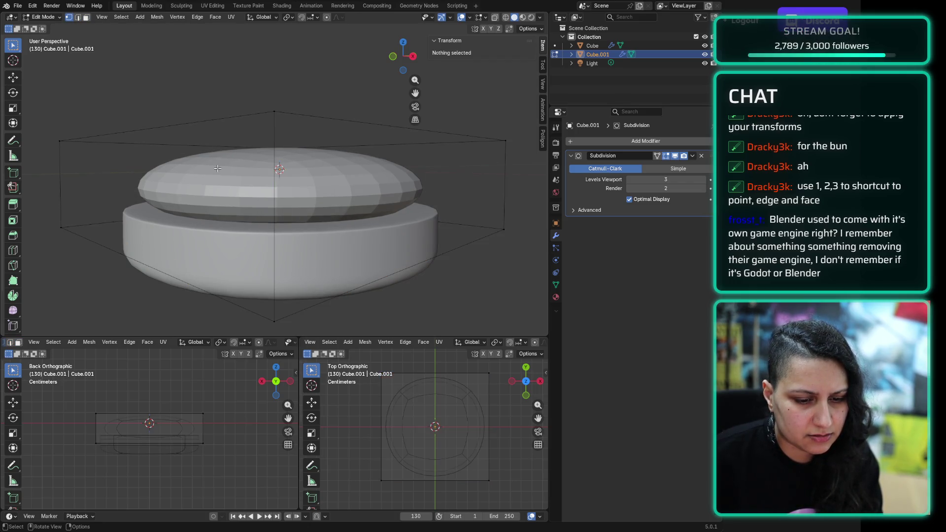
Step: Add two horizontal loop cuts around the slab's sides, sliding them into place
{"action": "key", "text": "ctrl+r"}
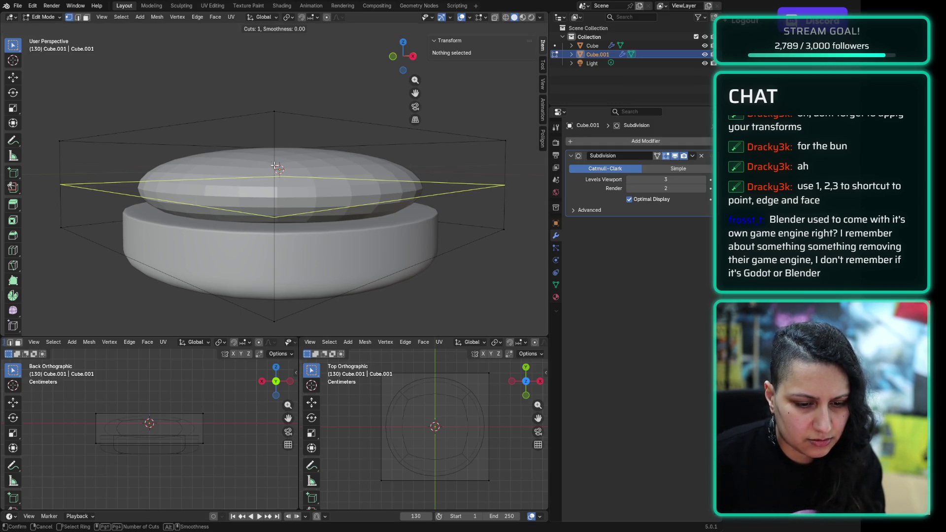
{"action": "left_click", "coordinate": [250, 179]}
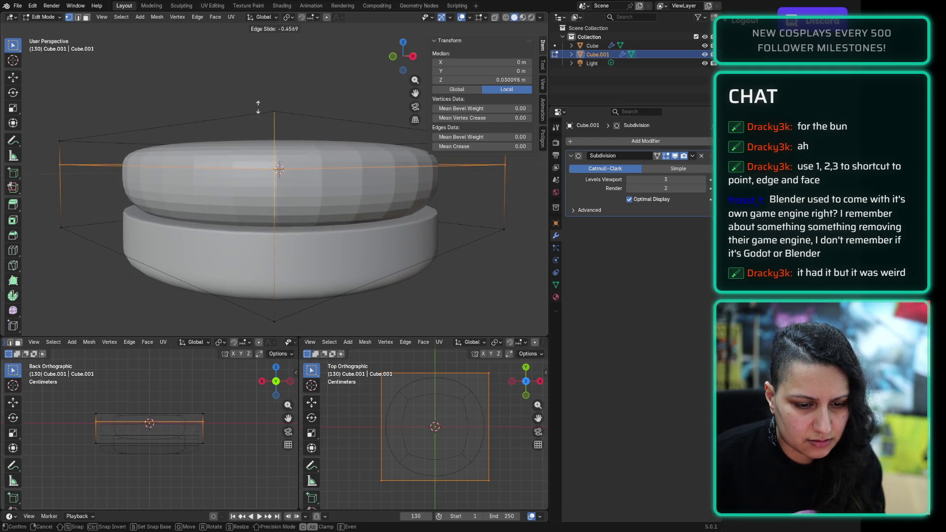
{"action": "left_click", "coordinate": [258, 108]}
{"action": "key", "text": "ctrl+r"}
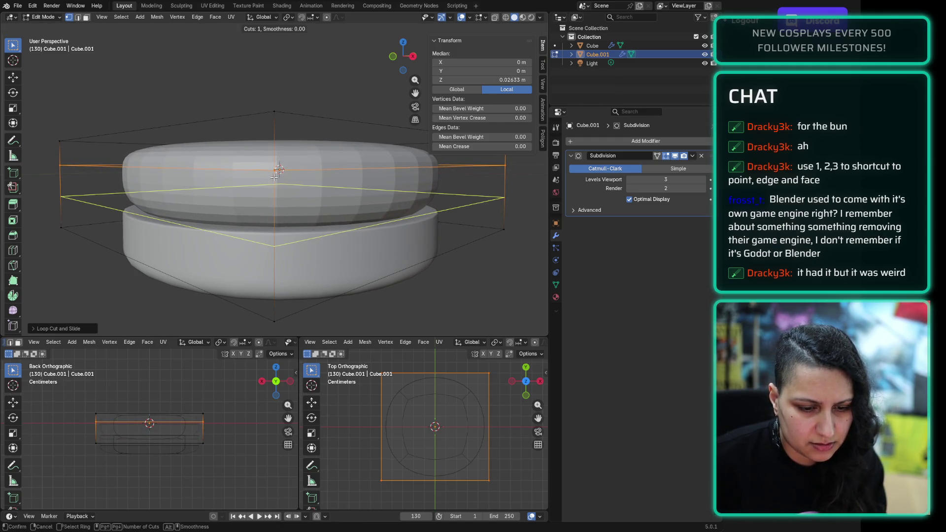
{"action": "left_click", "coordinate": [275, 177]}
{"action": "left_click_drag", "start_coordinate": [270, 131], "coordinate": [269, 176]}
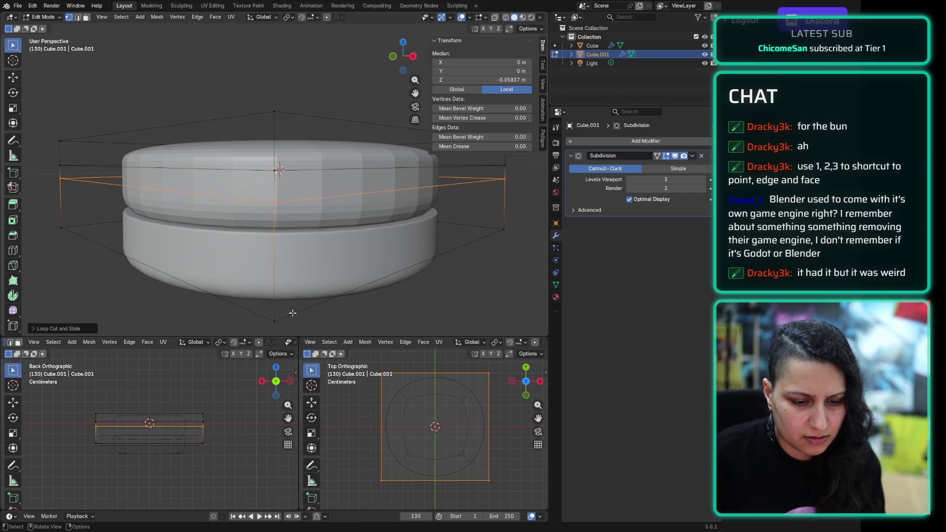
Step: Try moving the bottom face along Z, then undo that move
{"action": "key", "text": "3"}
{"action": "middle_click_drag", "start_coordinate": [291, 318], "coordinate": [277, 238]}
{"action": "left_click", "coordinate": [420, 204]}
{"action": "middle_click_drag", "start_coordinate": [419, 205], "coordinate": [366, 230]}
{"action": "key", "text": "g"}
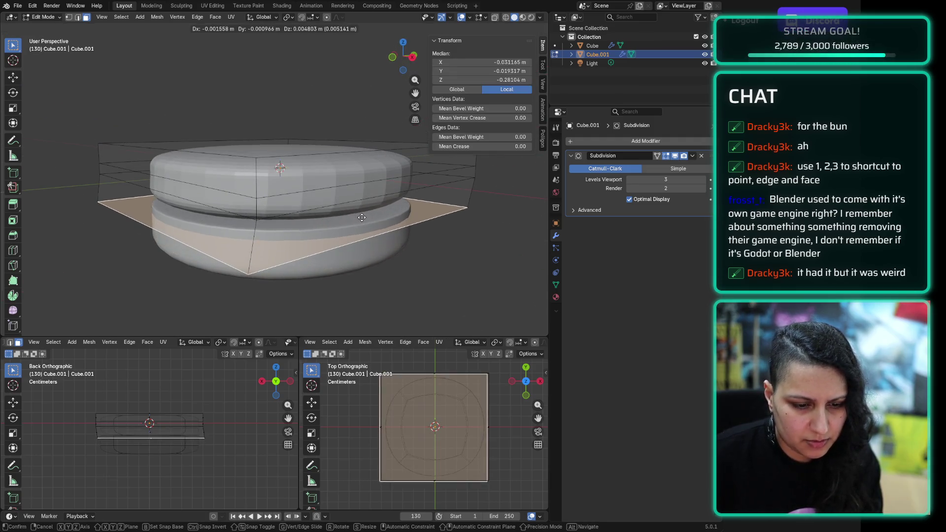
{"action": "key", "text": "z"}
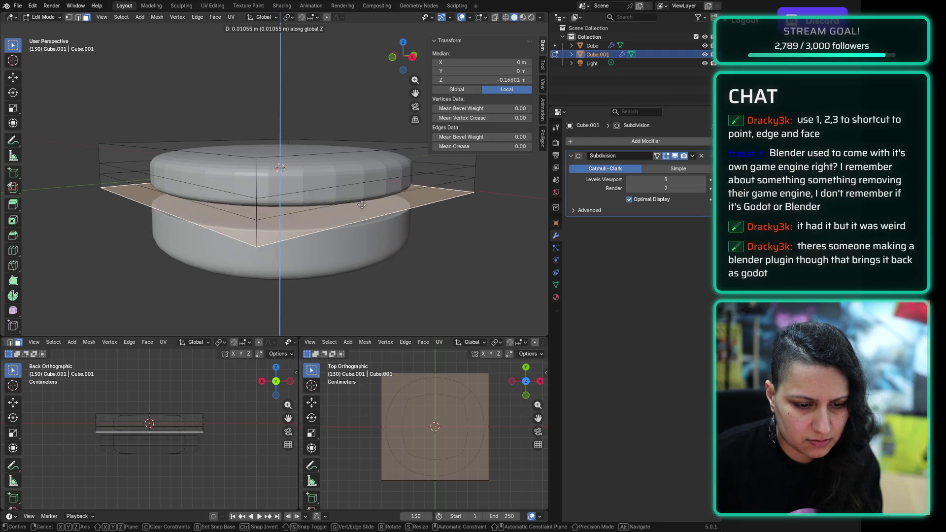
{"action": "left_click", "coordinate": [360, 215]}
{"action": "middle_click_drag", "start_coordinate": [360, 215], "coordinate": [361, 187]}
{"action": "key", "text": "ctrl+z"}
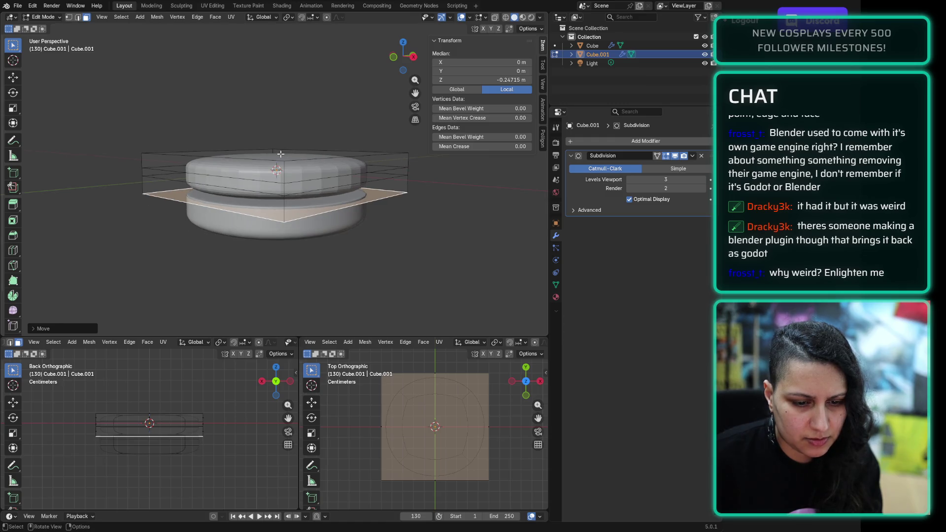
Step: Lower the top face along Z to about 0.11 m
{"action": "scroll", "coordinate": [283, 117], "scroll_direction": "up", "scroll_amount": 1}
{"action": "key", "text": "g"}
{"action": "key", "text": "z"}
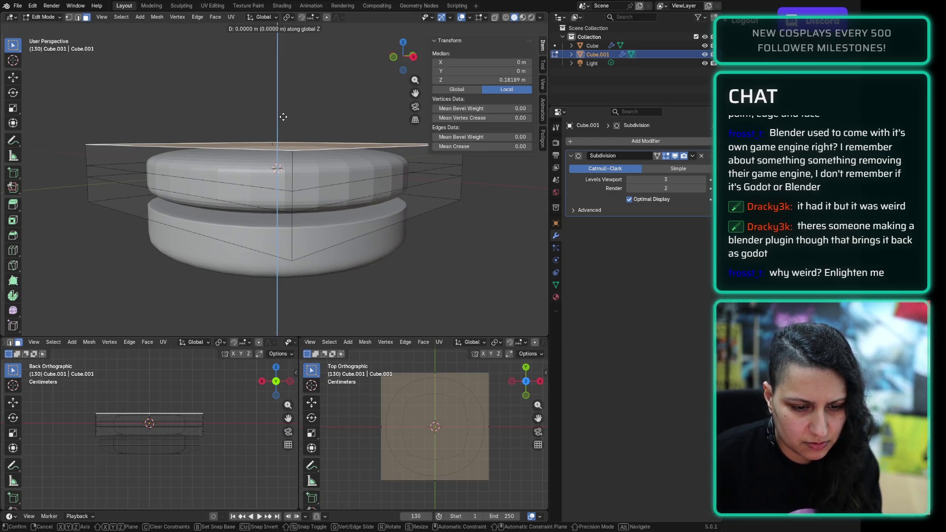
{"action": "left_click", "coordinate": [282, 126]}
{"action": "scroll", "coordinate": [280, 153], "scroll_direction": "up", "scroll_amount": 2}
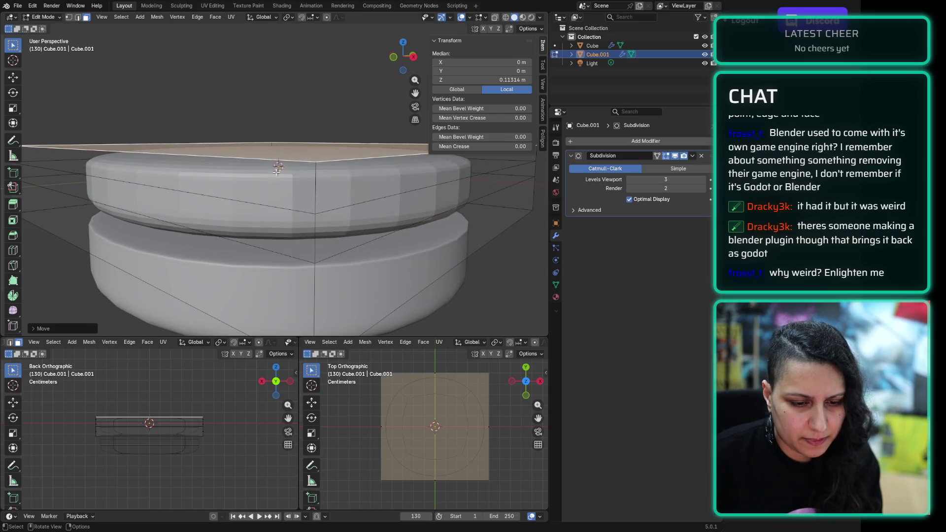
{"action": "left_click", "coordinate": [260, 186]}
{"action": "scroll", "coordinate": [261, 185], "scroll_direction": "down", "scroll_amount": 1}
Step: In edge mode, select the two vertical side edges and move them
{"action": "key", "text": "2"}
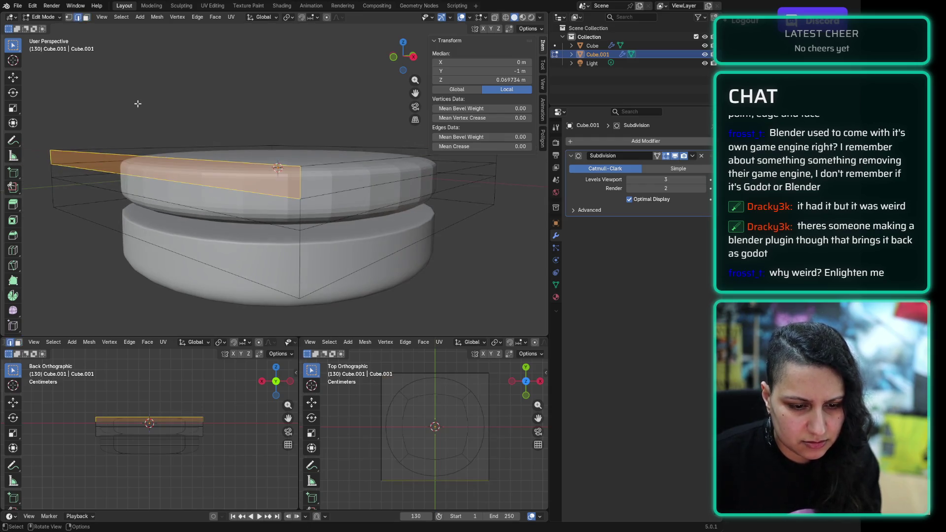
{"action": "left_click", "coordinate": [332, 197]}
{"action": "left_click", "coordinate": [276, 195], "text": "shift"}
{"action": "middle_click_drag", "start_coordinate": [297, 197], "coordinate": [302, 169]}
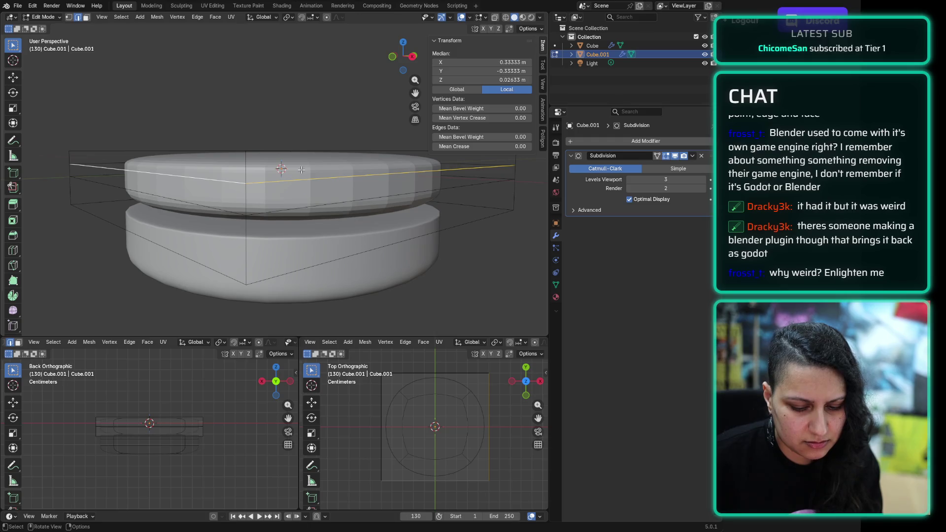
{"action": "key", "text": "g"}
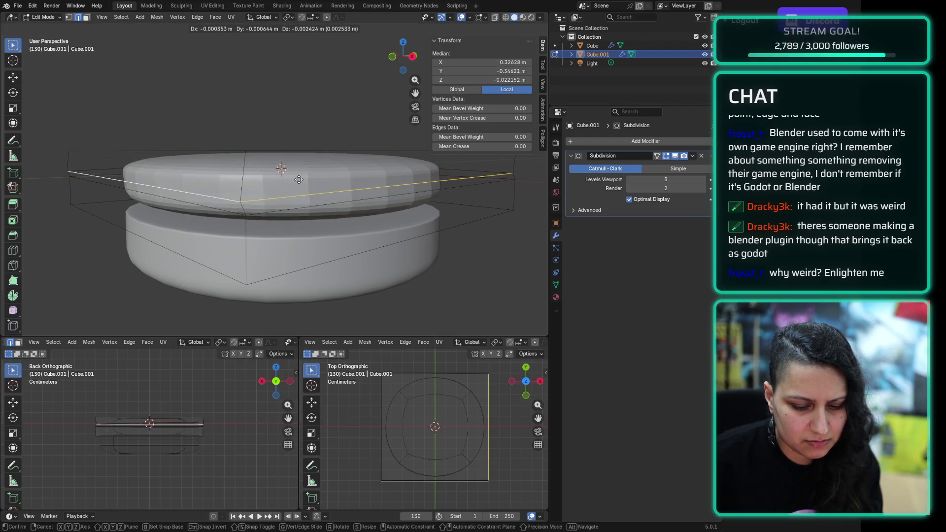
{"action": "left_click", "coordinate": [308, 208]}
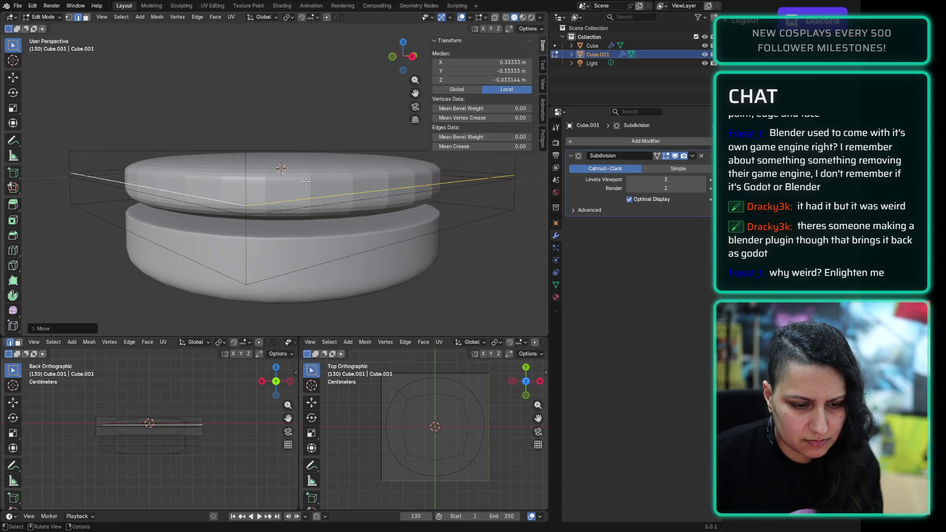
Step: Move another pair of side edges along Z, then clear the selection
{"action": "left_click", "coordinate": [282, 210]}
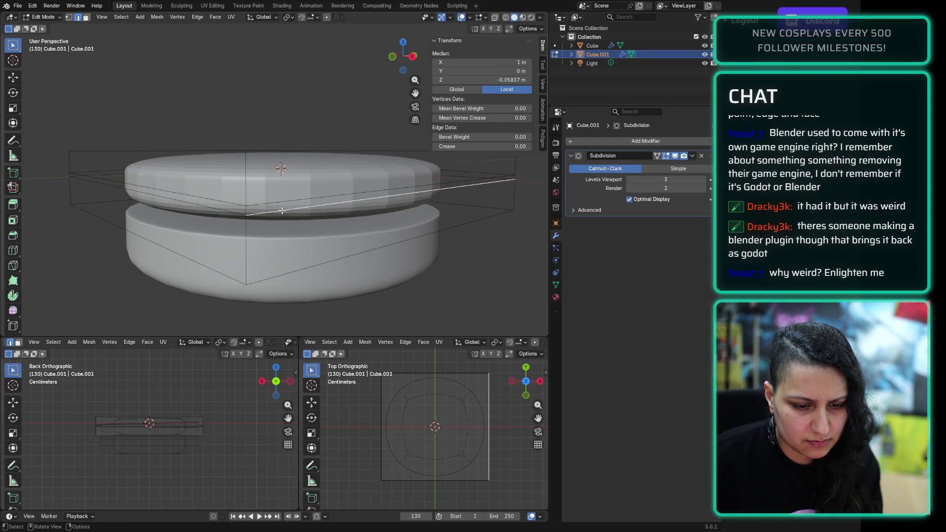
{"action": "left_click", "coordinate": [234, 212], "text": "shift"}
{"action": "key", "text": "g"}
{"action": "key", "text": "z"}
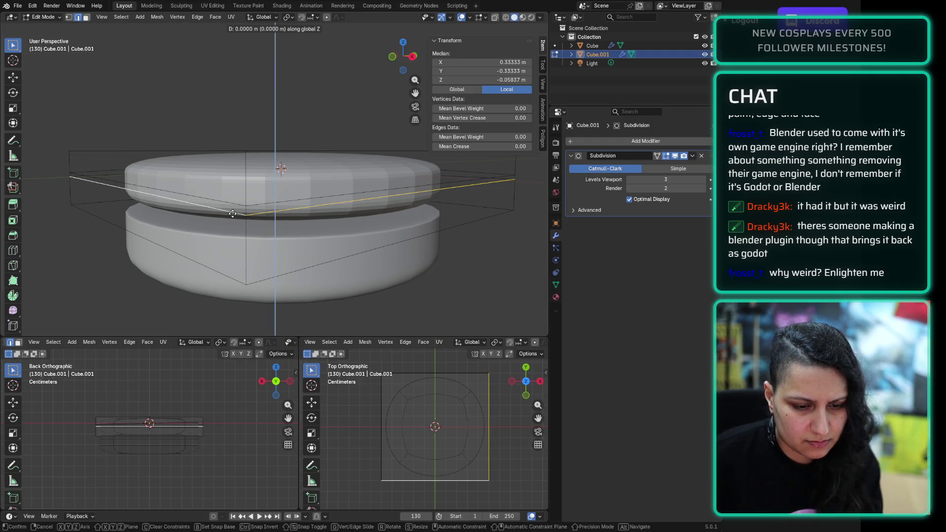
{"action": "left_click", "coordinate": [232, 208]}
{"action": "mouse_move", "coordinate": [232, 208]}
{"action": "middle_mouse_down"}
{"action": "mouse_move", "coordinate": [261, 183]}
{"action": "mouse_move", "coordinate": [254, 205]}
{"action": "mouse_move", "coordinate": [254, 189]}
{"action": "middle_mouse_up"}
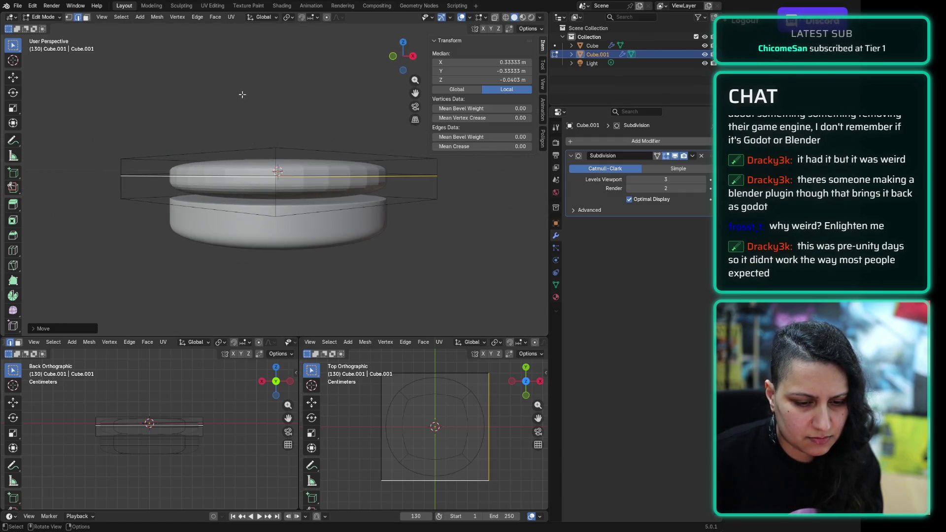
{"action": "left_click", "coordinate": [247, 95]}
{"action": "mouse_move", "coordinate": [247, 96]}
{"action": "middle_mouse_down"}
{"action": "mouse_move", "coordinate": [257, 114]}
{"action": "mouse_move", "coordinate": [264, 93]}
{"action": "mouse_move", "coordinate": [298, 96]}
{"action": "mouse_move", "coordinate": [252, 99]}
{"action": "mouse_move", "coordinate": [258, 110]}
{"action": "mouse_move", "coordinate": [256, 89]}
{"action": "middle_mouse_up"}
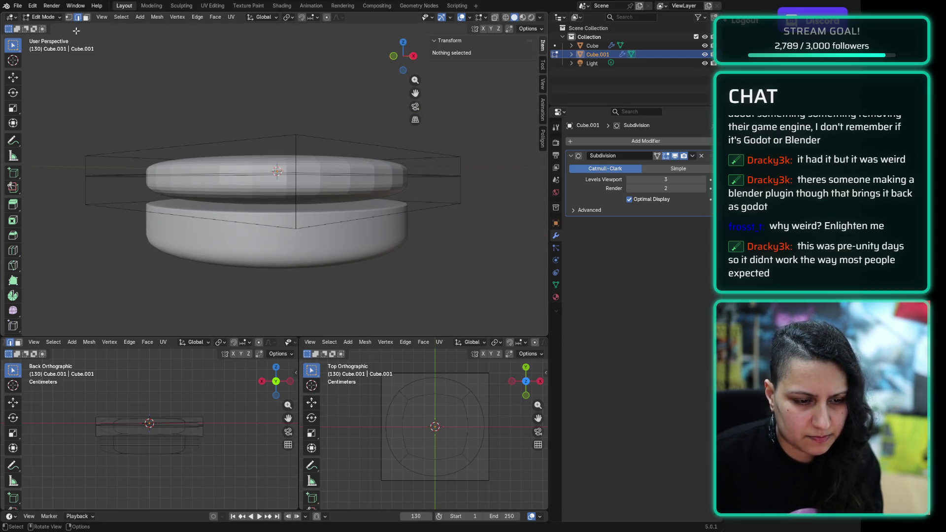
Step: Return to Object Mode with Cube.001 still selected
{"action": "left_click", "coordinate": [55, 19]}
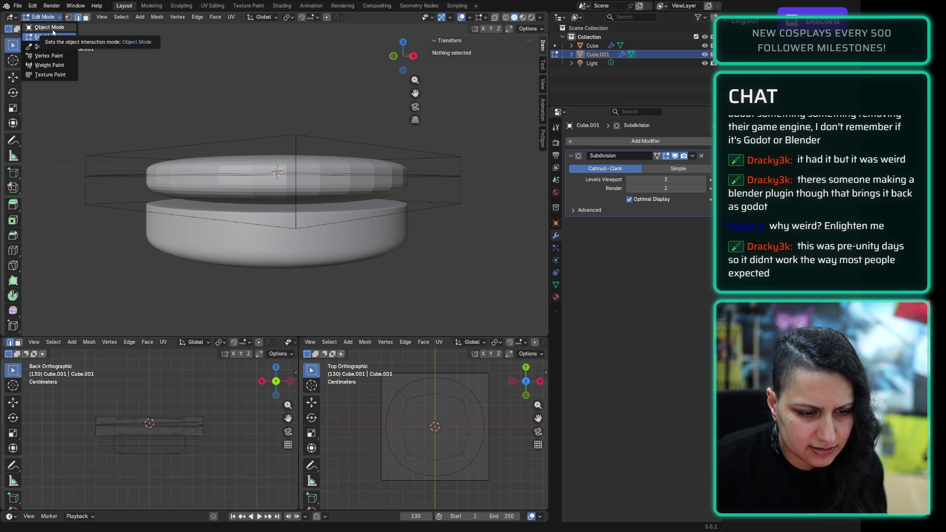
{"action": "left_click", "coordinate": [52, 29]}
{"action": "left_click", "coordinate": [137, 118]}
{"action": "left_click", "coordinate": [268, 158]}
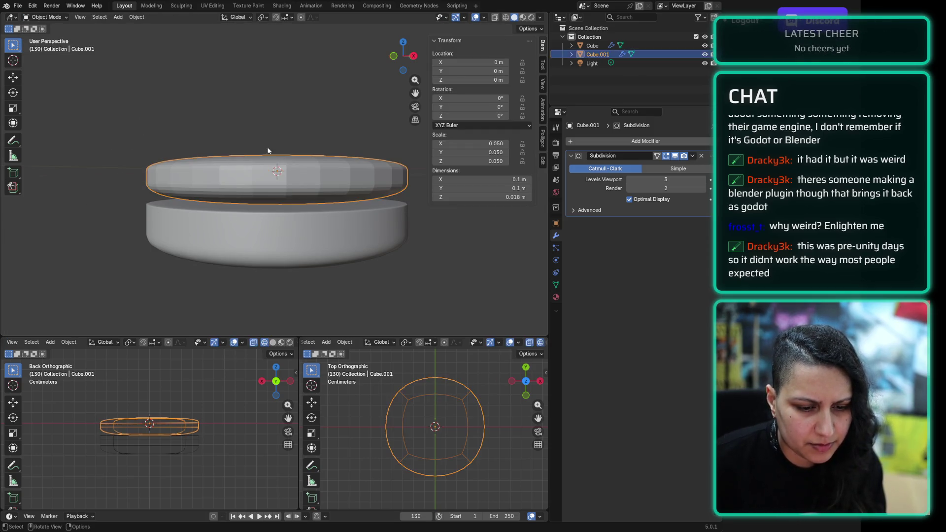
{"action": "middle_click_drag", "start_coordinate": [284, 77], "coordinate": [286, 114]}
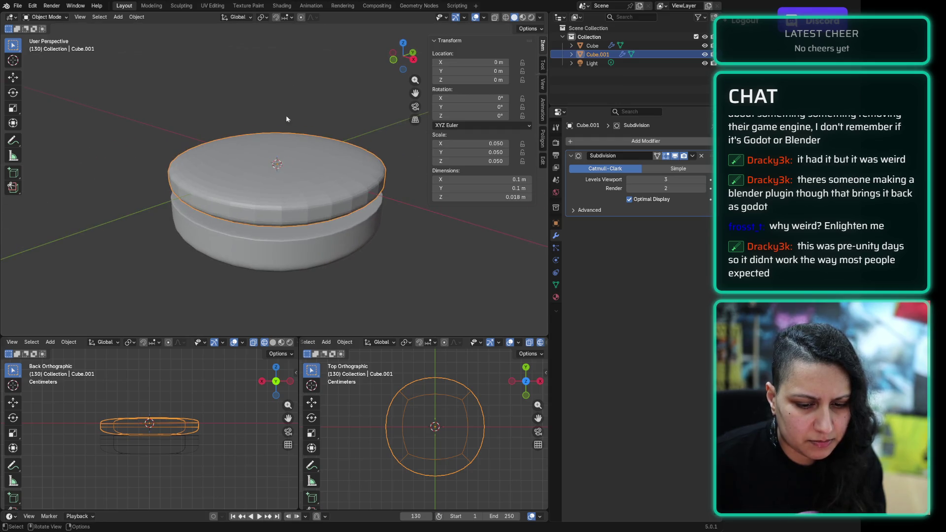
Step: Select both discs, pick the Scale tool and try resizing them
{"action": "left_click", "coordinate": [424, 430], "text": "shift"}
{"action": "left_click", "coordinate": [422, 431], "text": "shift"}
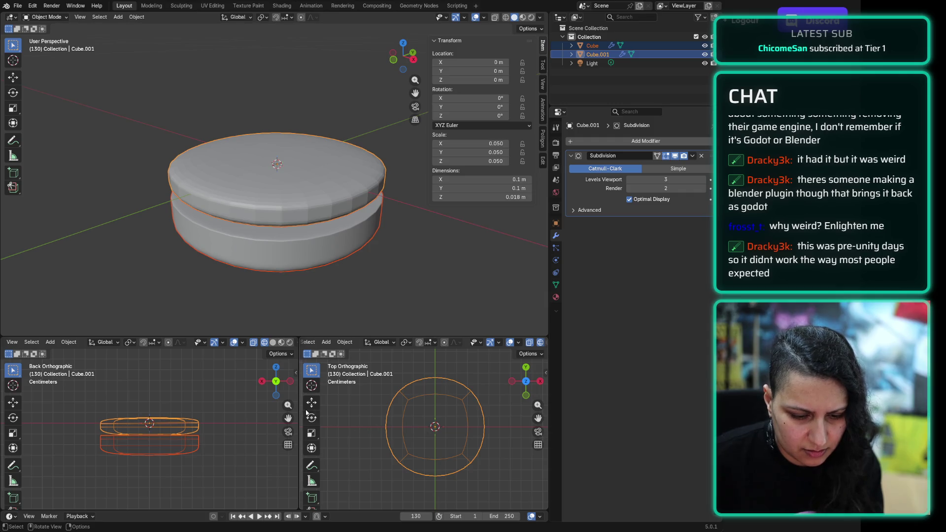
{"action": "key", "text": "z"}
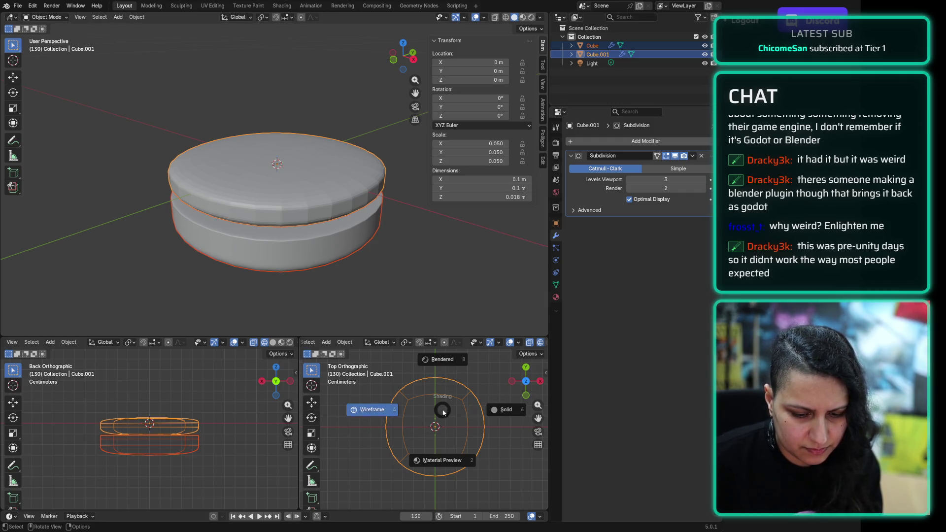
{"action": "left_click", "coordinate": [443, 413]}
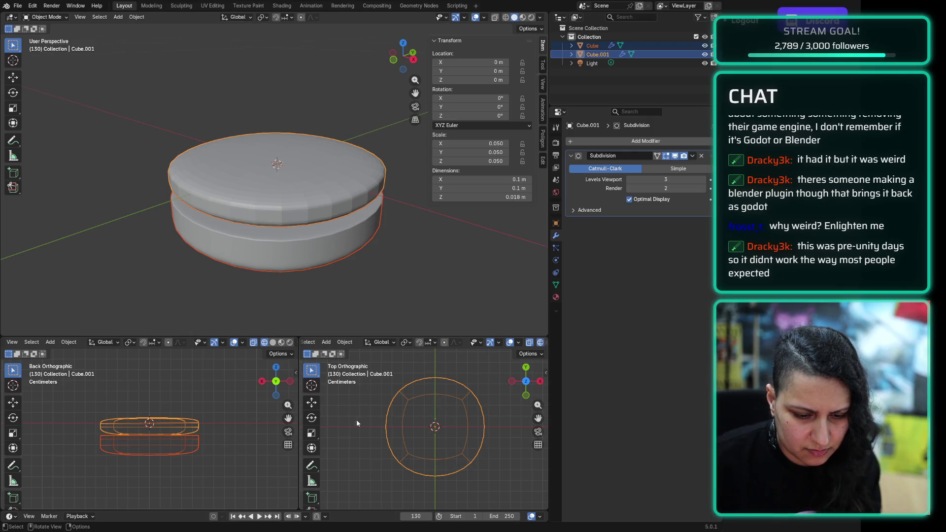
{"action": "left_click", "coordinate": [312, 433]}
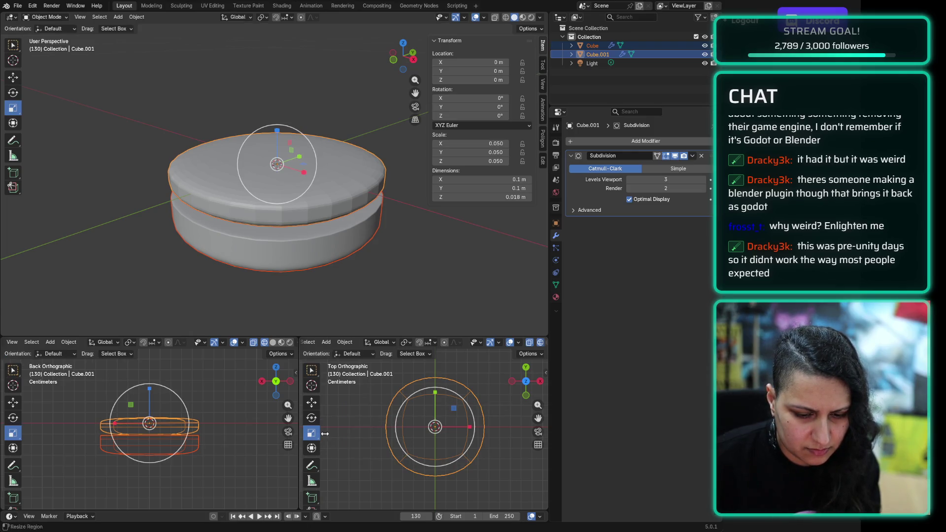
{"action": "left_click_drag", "start_coordinate": [454, 409], "coordinate": [445, 407]}
Step: Scale only Cube.001 in the XY plane to 0.048, making it 0.0953 m across
{"action": "key", "text": "alt+a"}
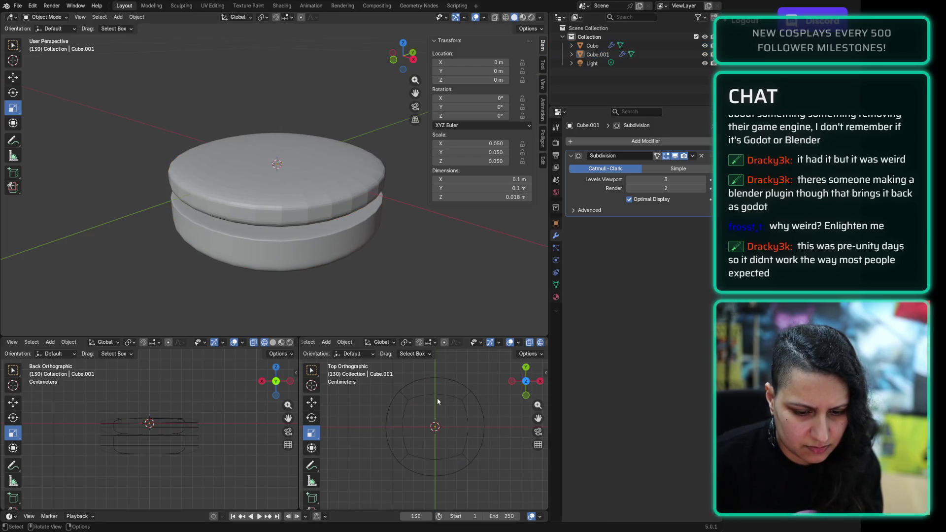
{"action": "left_click", "coordinate": [331, 207]}
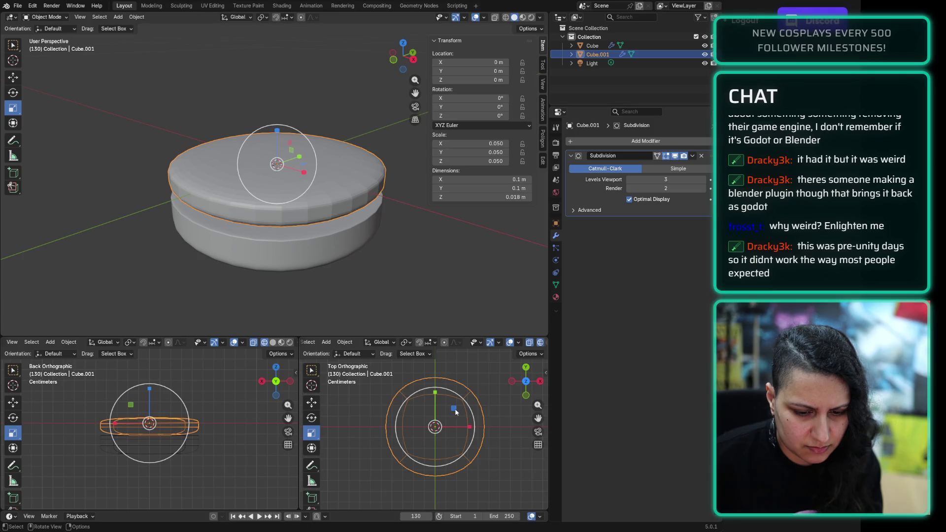
{"action": "left_click_drag", "start_coordinate": [455, 410], "coordinate": [452, 409]}
{"action": "left_click", "coordinate": [433, 270]}
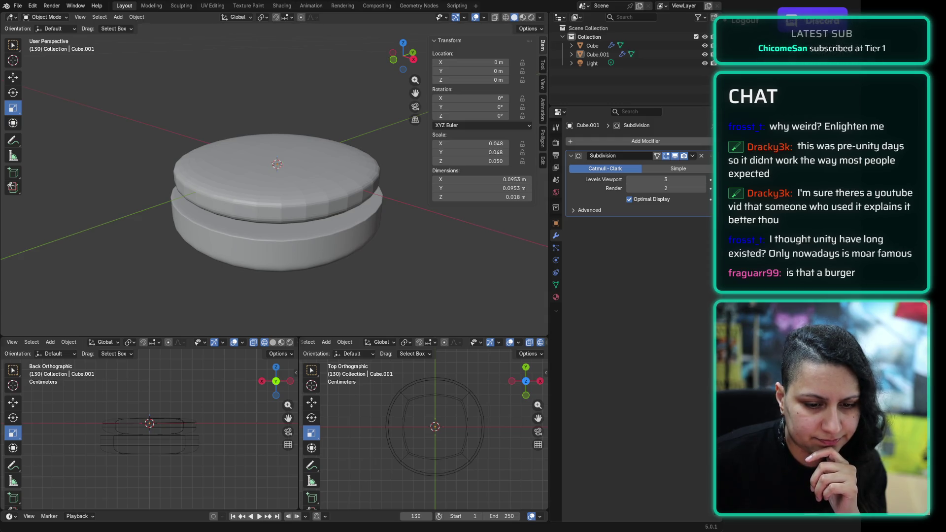
{"action": "scroll", "coordinate": [389, 155], "scroll_direction": "up", "scroll_amount": 3}
{"action": "scroll", "coordinate": [388, 155], "scroll_direction": "down", "scroll_amount": 2}
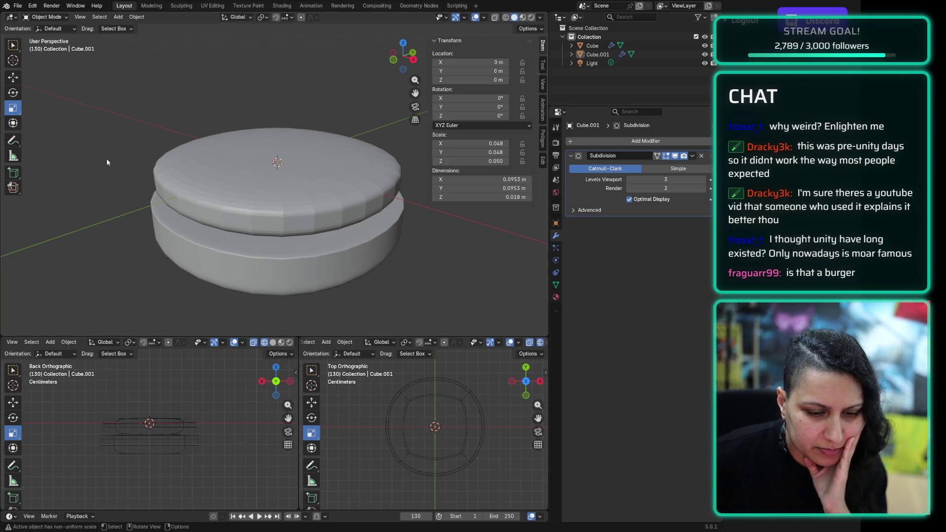
{"action": "key", "text": "shift+a"}
Step: Add a plane and set its X and Y dimensions to 10 cm in the N panel
{"action": "left_click", "coordinate": [119, 17]}
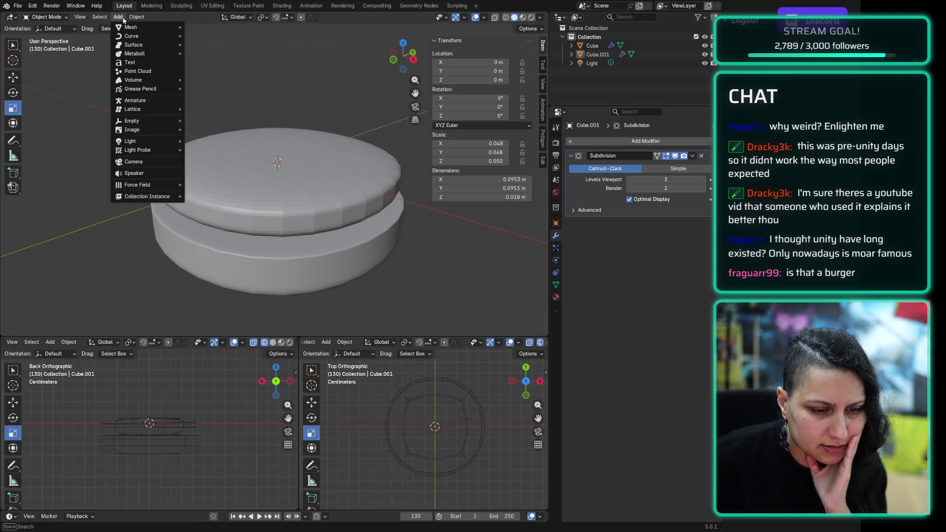
{"action": "mouse_move", "coordinate": [138, 27]}
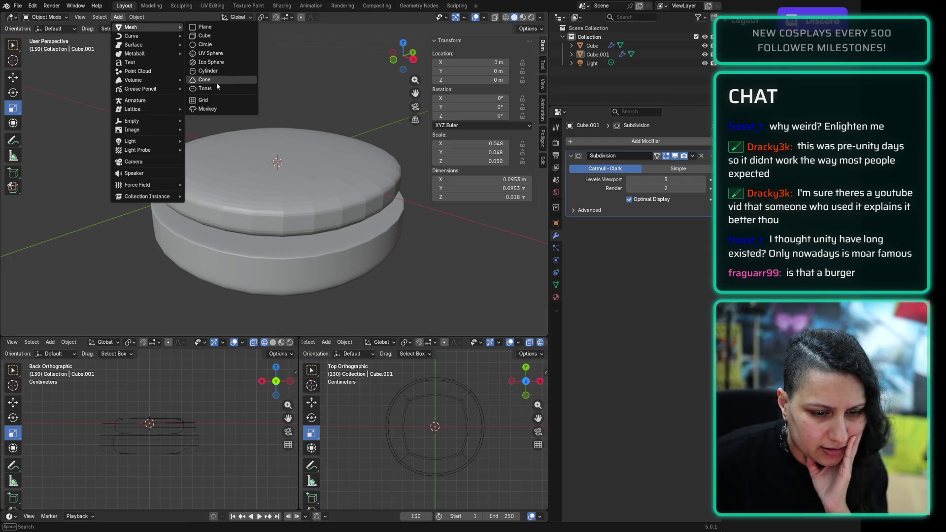
{"action": "left_click", "coordinate": [205, 27]}
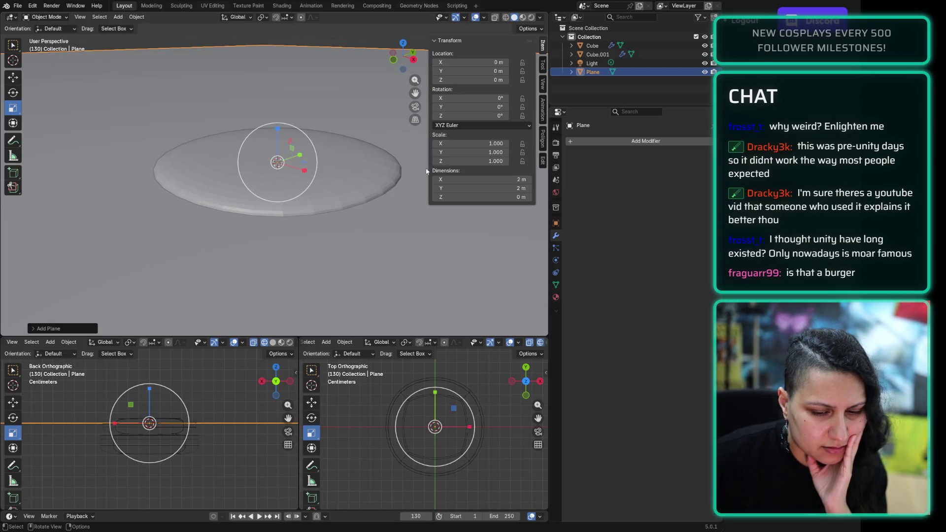
{"action": "left_click", "coordinate": [522, 180]}
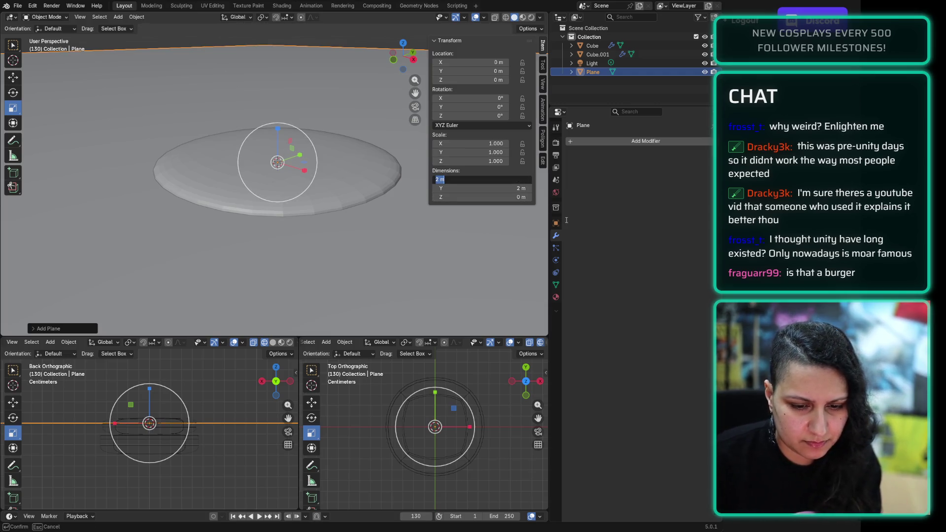
{"action": "type", "text": "10cm"}
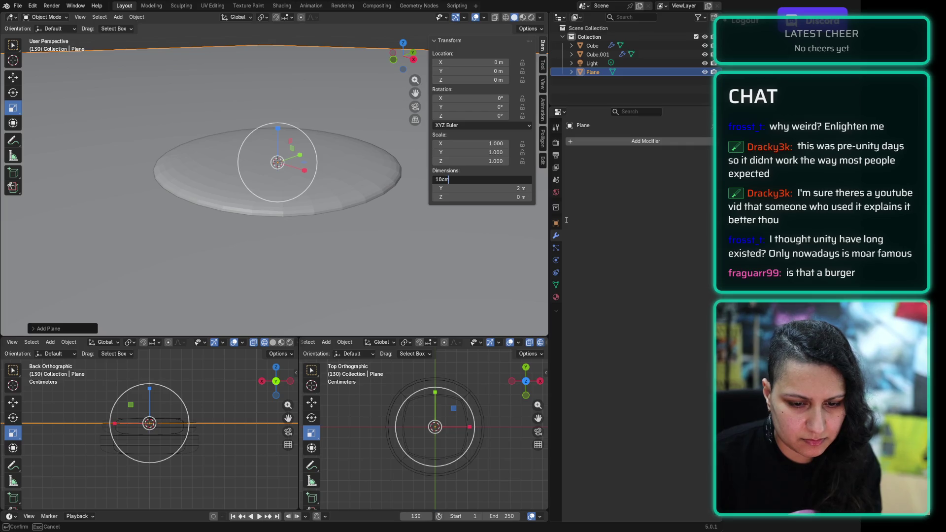
{"action": "key", "text": "Tab"}
{"action": "type", "text": "1"}
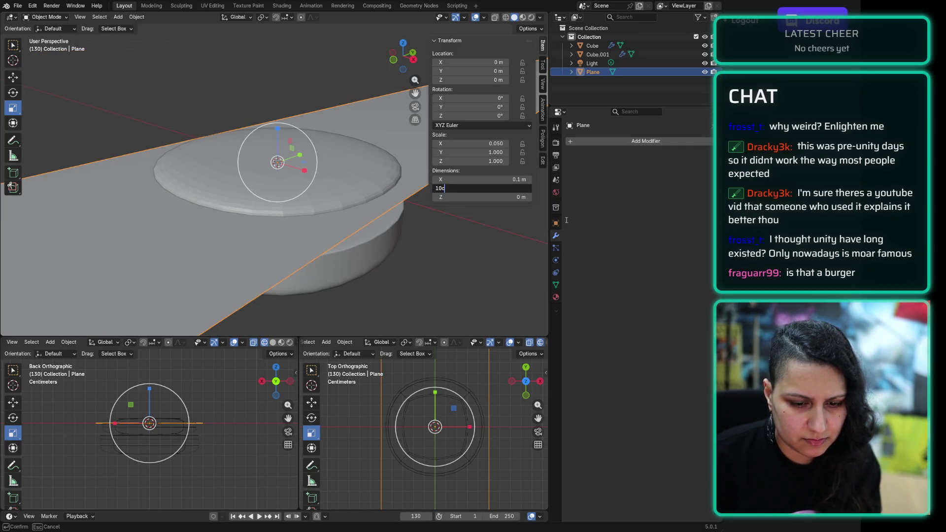
{"action": "key", "text": "Return"}
Step: Raise the plane along Z to about 0.0059 m above the discs
{"action": "mouse_move", "coordinate": [264, 298]}
{"action": "middle_mouse_down"}
{"action": "mouse_move", "coordinate": [251, 283]}
{"action": "mouse_move", "coordinate": [268, 287]}
{"action": "middle_mouse_up"}
{"action": "key", "text": "g"}
{"action": "key", "text": "z"}
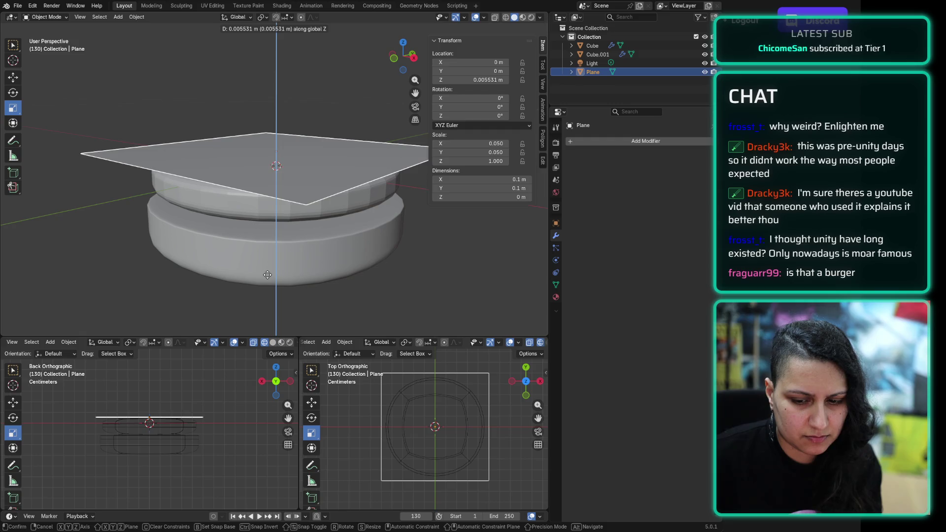
{"action": "left_click", "coordinate": [267, 271]}
Step: Scale the plane down to 0.041, about 0.0816 m per side, above the upper disc
{"action": "mouse_move", "coordinate": [330, 55]}
{"action": "middle_mouse_down"}
{"action": "mouse_move", "coordinate": [318, 91]}
{"action": "mouse_move", "coordinate": [322, 77]}
{"action": "middle_mouse_up"}
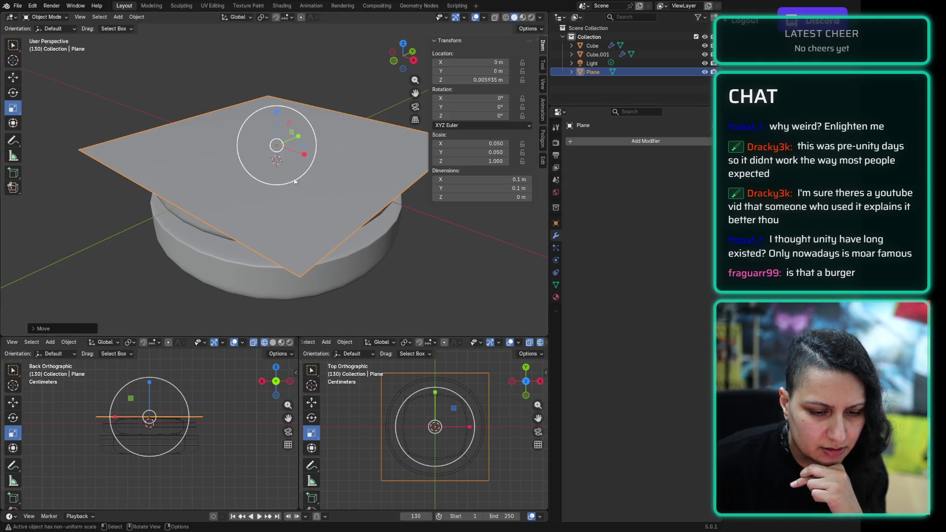
{"action": "key", "text": "s"}
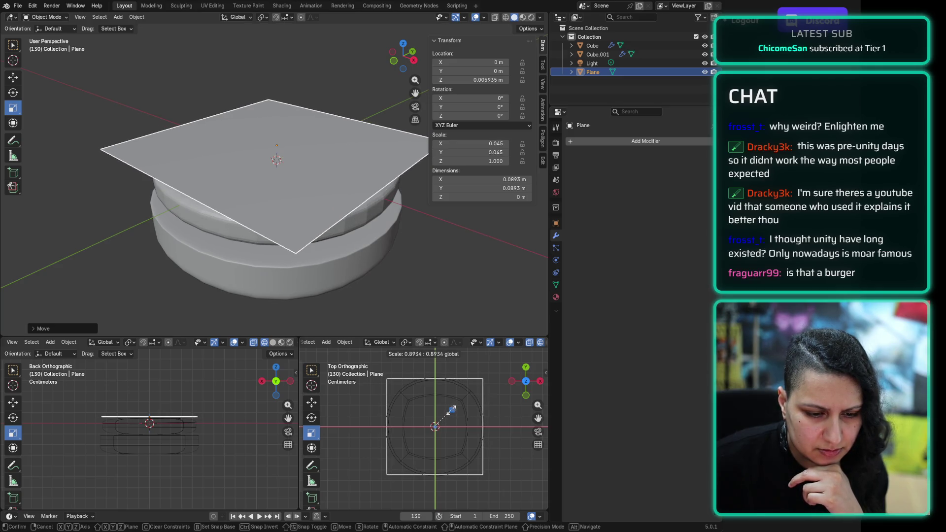
{"action": "left_click", "coordinate": [452, 410]}
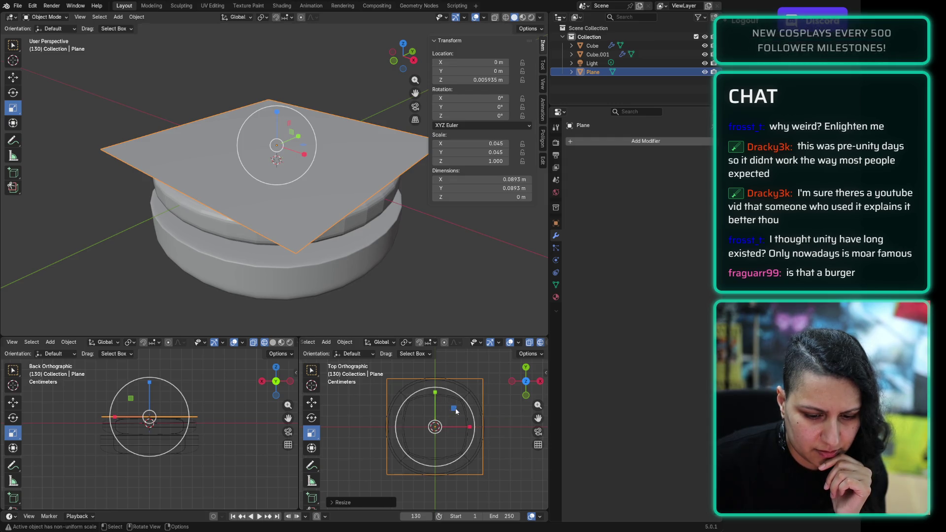
{"action": "mouse_move", "coordinate": [454, 409]}
{"action": "left_mouse_down"}
{"action": "mouse_move", "coordinate": [463, 396]}
{"action": "mouse_move", "coordinate": [454, 410]}
{"action": "left_mouse_up"}
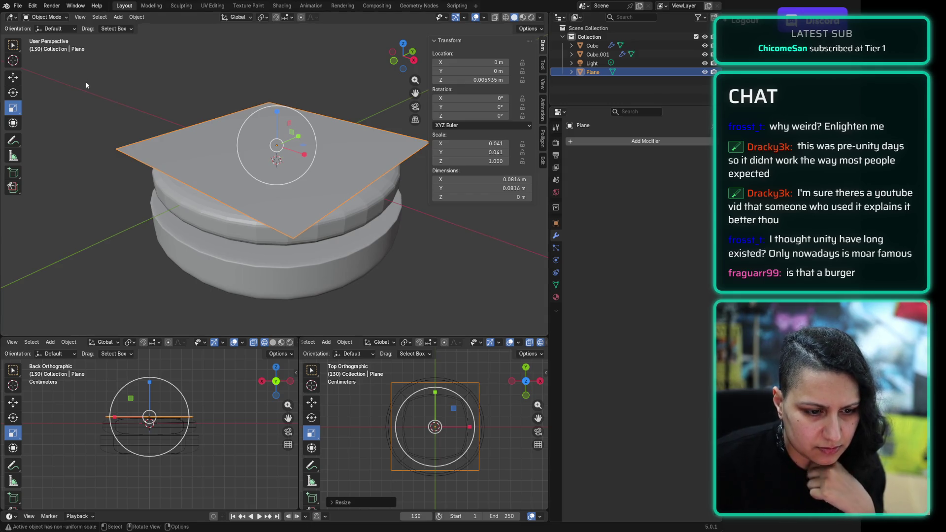
{"action": "left_click", "coordinate": [54, 79]}
{"action": "left_click", "coordinate": [54, 16]}
Step: In vertex Edit Mode, subdivide the plane's mesh and raise Number of Cuts to 10
{"action": "left_click", "coordinate": [58, 36]}
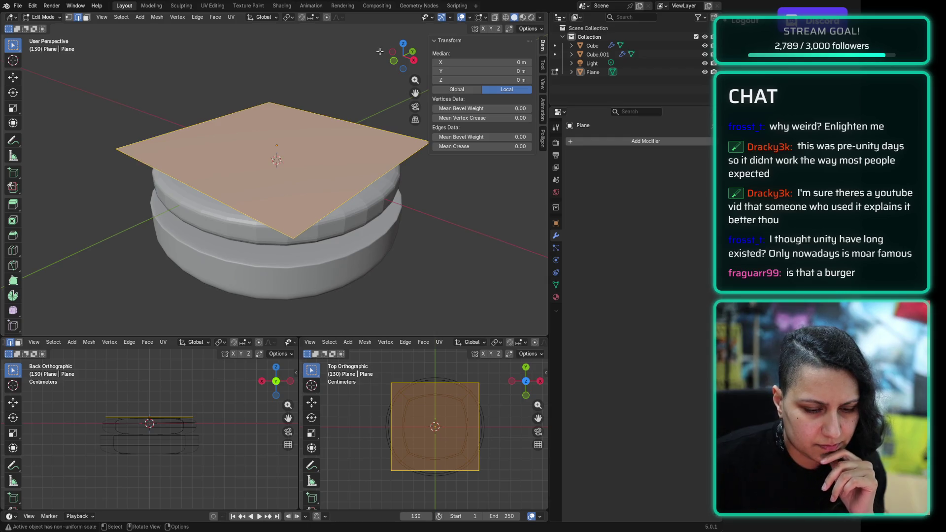
{"action": "key", "text": "1"}
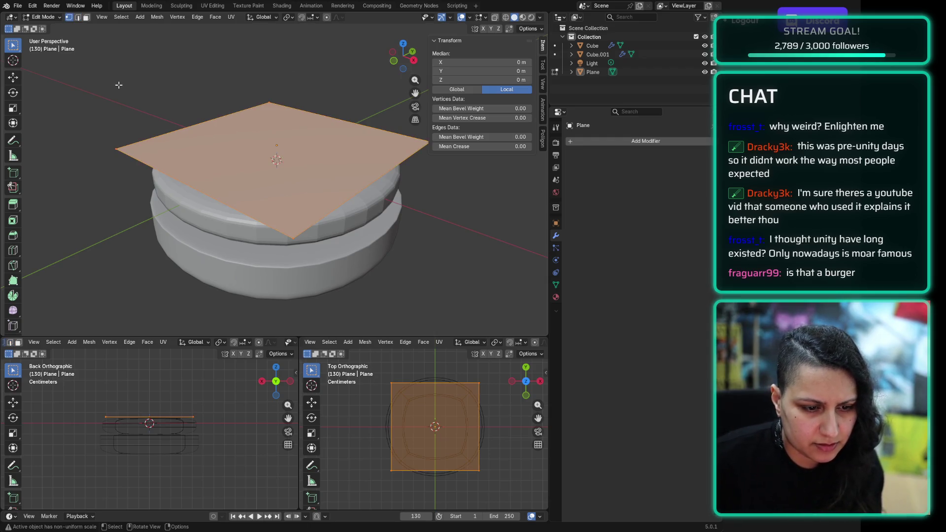
{"action": "left_click", "coordinate": [119, 84]}
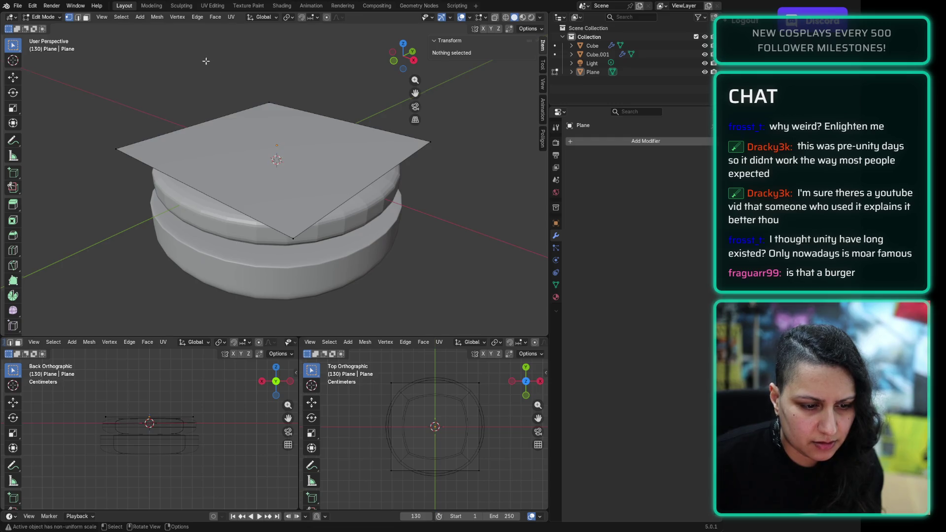
{"action": "middle_click_drag", "start_coordinate": [206, 61], "coordinate": [207, 73]}
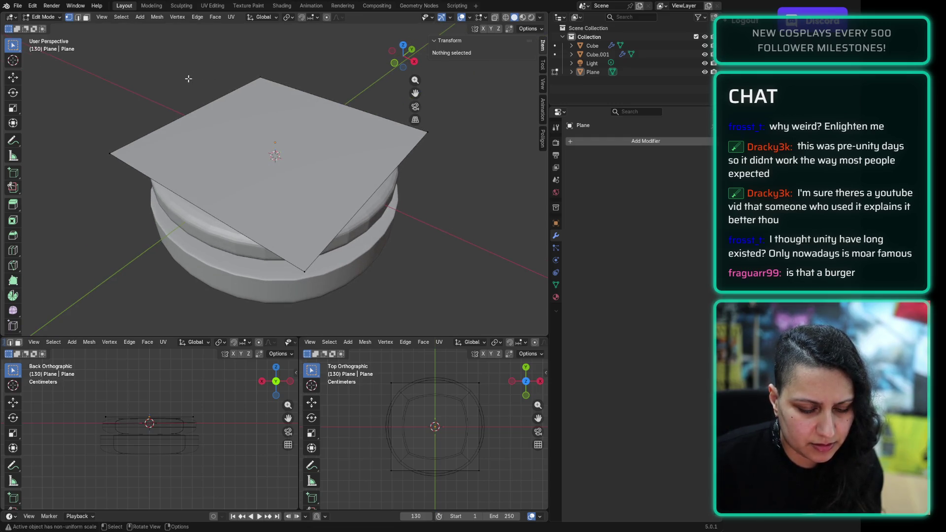
{"action": "left_click", "coordinate": [173, 20]}
{"action": "key", "text": "ctrl+v"}
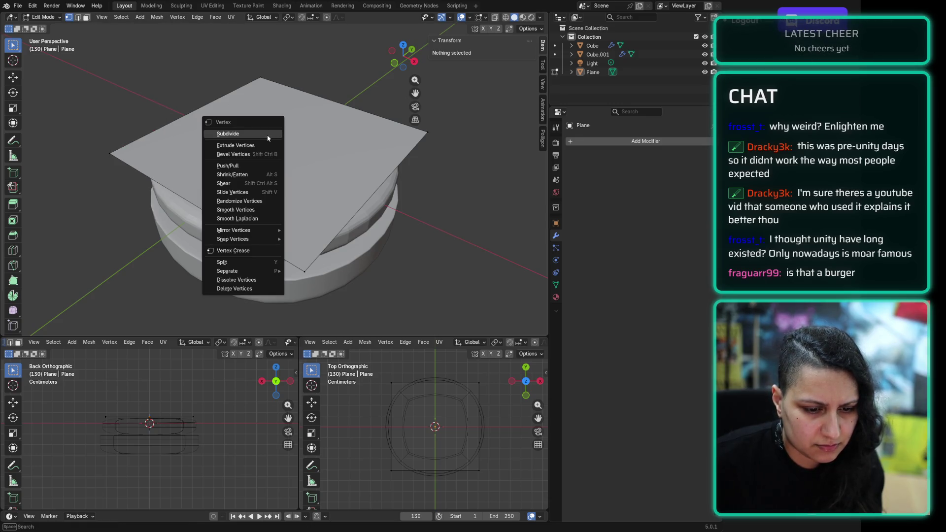
{"action": "left_click", "coordinate": [267, 134]}
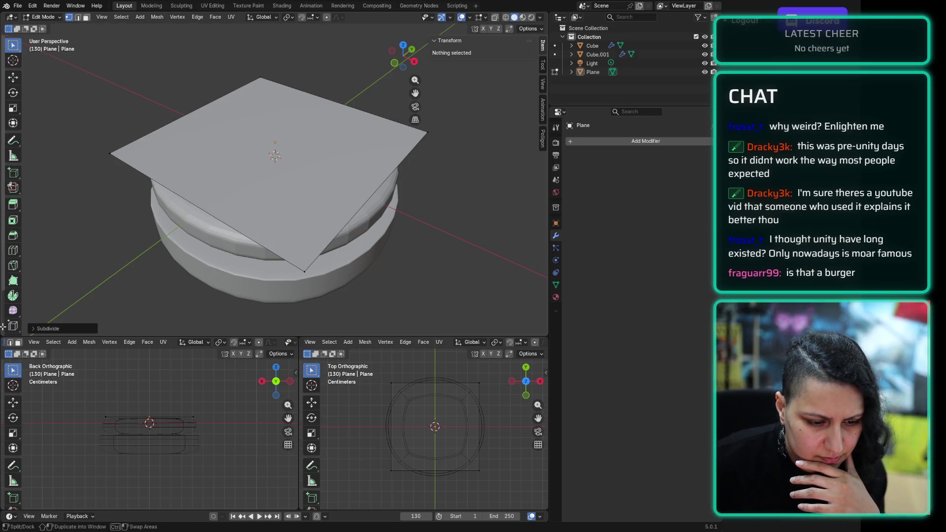
{"action": "left_click", "coordinate": [33, 329]}
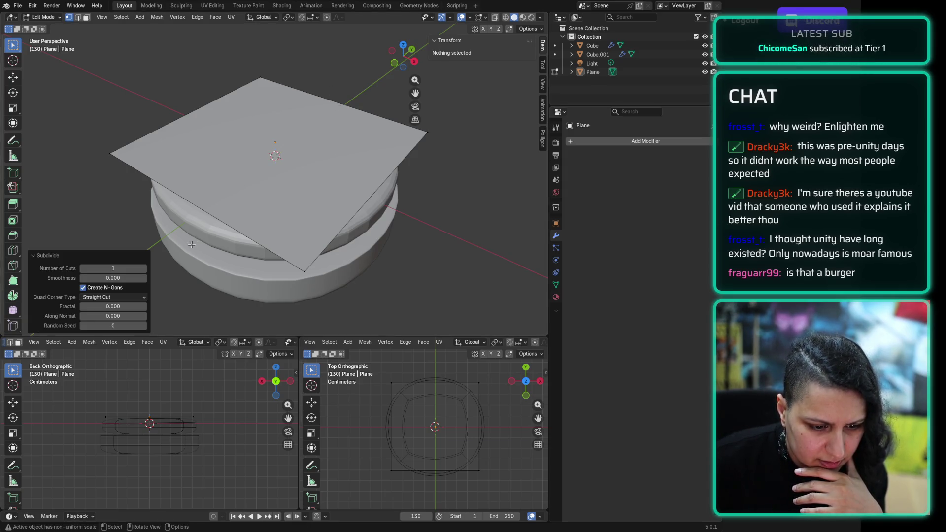
{"action": "left_click_drag", "start_coordinate": [113, 269], "coordinate": [145, 271]}
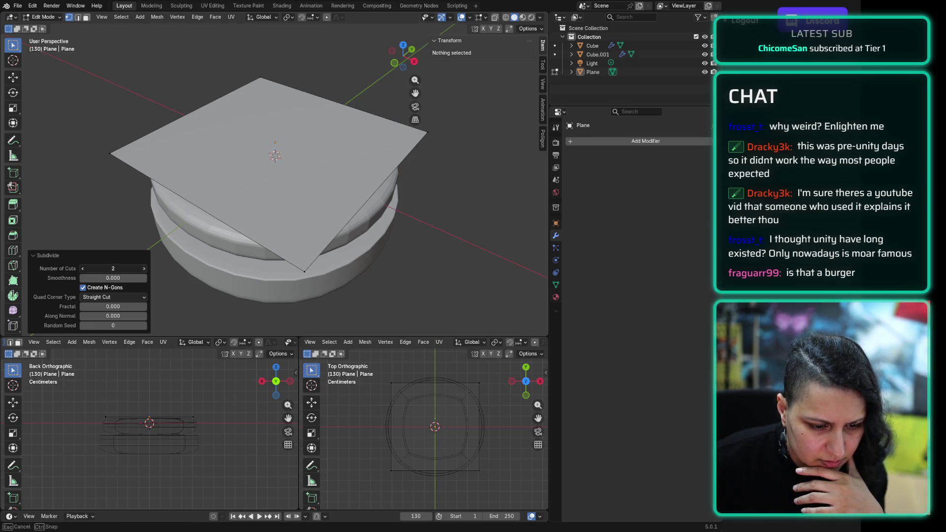
{"action": "left_click", "coordinate": [145, 271]}
{"action": "left_click", "coordinate": [144, 271]}
{"action": "left_click", "coordinate": [145, 271]}
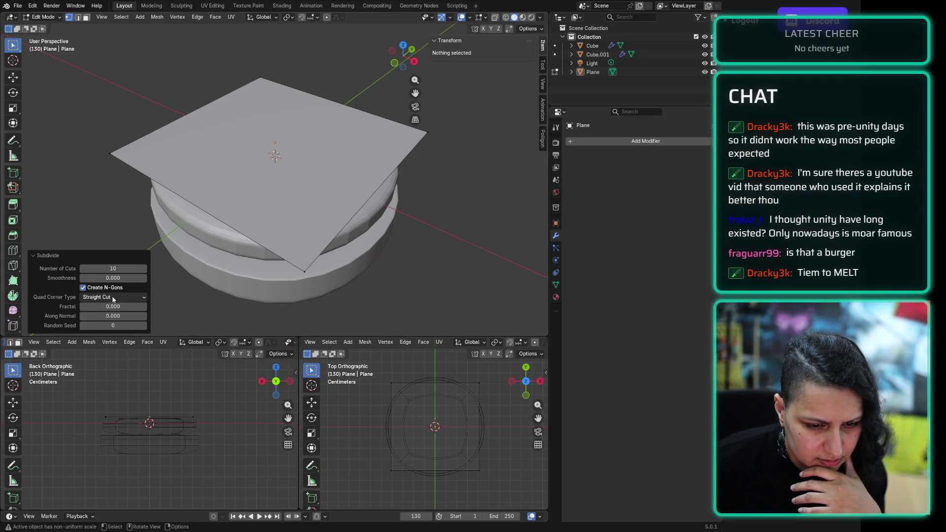
Step: Dismiss the Subdivide panel and return the plane to Object Mode
{"action": "left_click", "coordinate": [230, 138]}
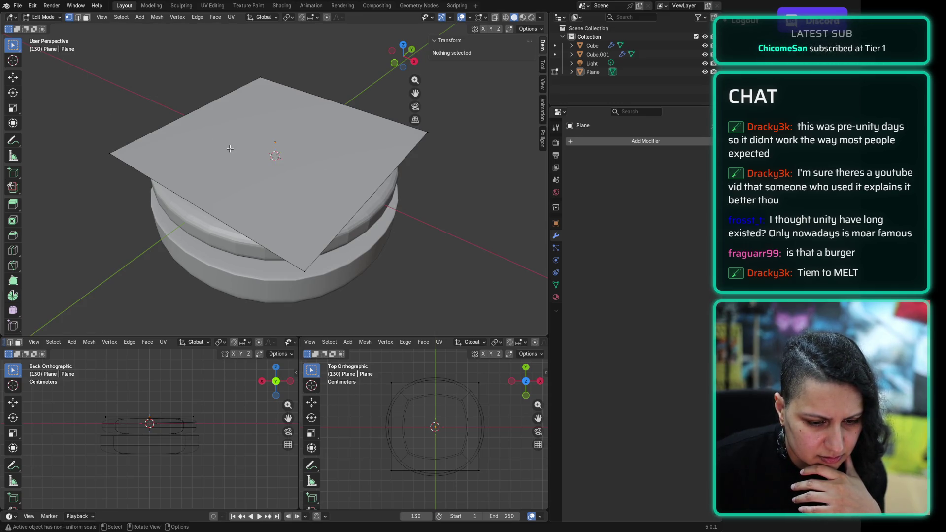
{"action": "left_click", "coordinate": [49, 17]}
{"action": "left_click", "coordinate": [44, 22]}
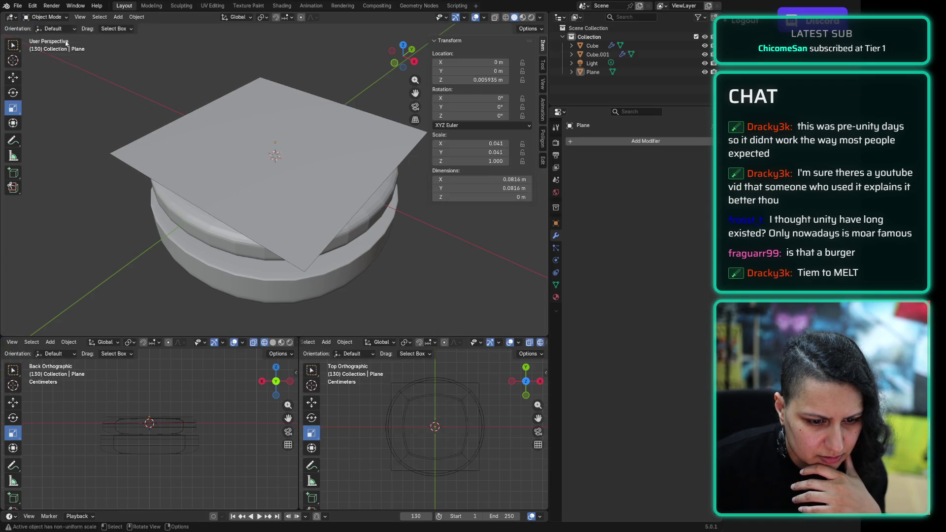
Step: Select the plane, enter Edit Mode and box-select all its geometry
{"action": "left_click", "coordinate": [186, 156]}
{"action": "left_click", "coordinate": [54, 29]}
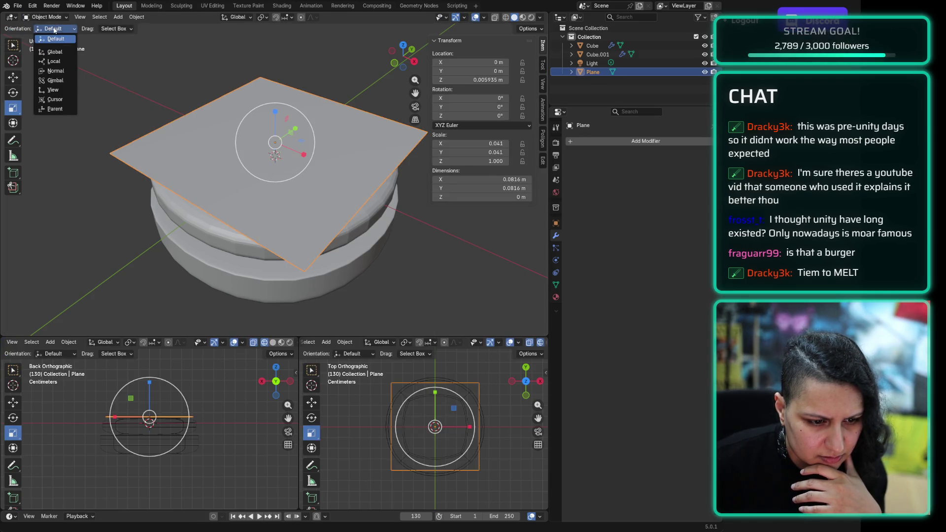
{"action": "left_click", "coordinate": [47, 17]}
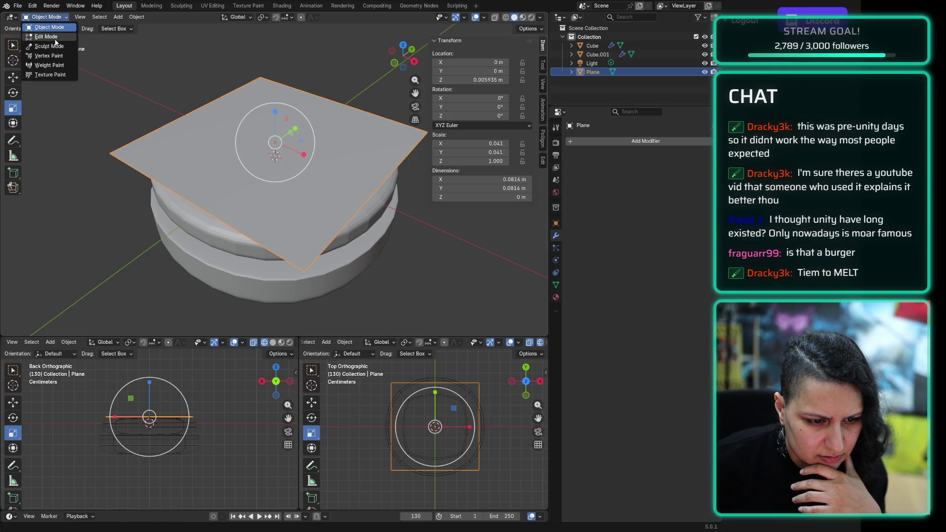
{"action": "left_click", "coordinate": [46, 33]}
{"action": "mouse_move", "coordinate": [93, 67]}
{"action": "left_mouse_down"}
{"action": "mouse_move", "coordinate": [448, 331]}
{"action": "mouse_move", "coordinate": [451, 318]}
{"action": "left_mouse_up"}
Step: Subdivide the plane with Number of Cuts set to 10
{"action": "right_click", "coordinate": [231, 144]}
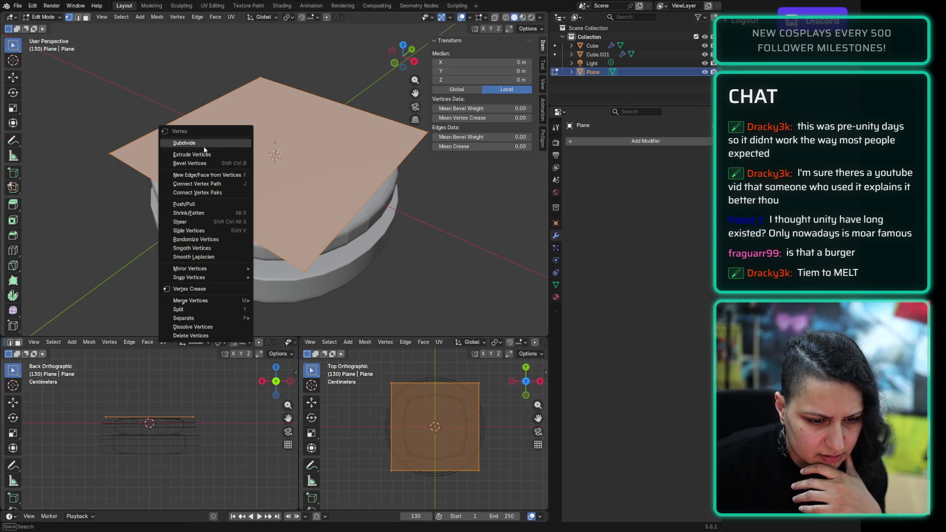
{"action": "left_click", "coordinate": [191, 146]}
{"action": "left_click", "coordinate": [144, 270]}
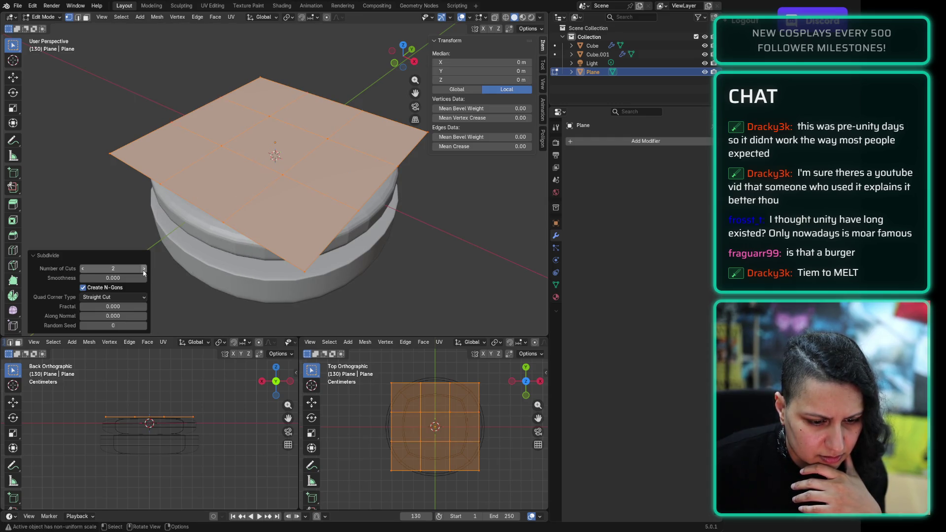
{"action": "left_click", "coordinate": [144, 270]}
{"action": "left_click", "coordinate": [144, 270]}
{"action": "left_click", "coordinate": [144, 271]}
{"action": "left_click", "coordinate": [144, 270]}
{"action": "left_click", "coordinate": [144, 270]}
{"action": "left_click", "coordinate": [144, 270]}
{"action": "left_click", "coordinate": [144, 270]}
{"action": "left_click", "coordinate": [144, 270]}
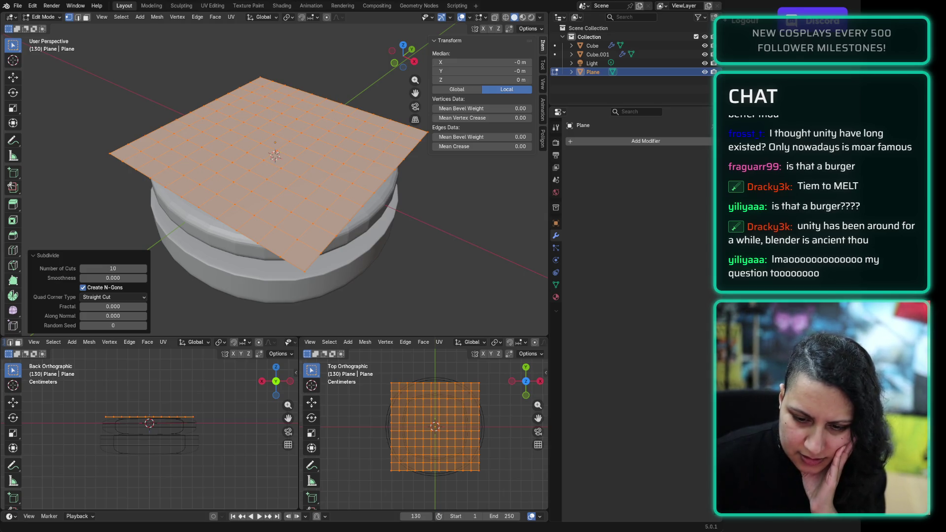
Step: Select a plane corner vertex, enable Proportional Editing and review its falloff options
{"action": "mouse_move", "coordinate": [217, 227]}
{"action": "middle_mouse_down"}
{"action": "mouse_move", "coordinate": [365, 204]}
{"action": "mouse_move", "coordinate": [349, 257]}
{"action": "middle_mouse_up"}
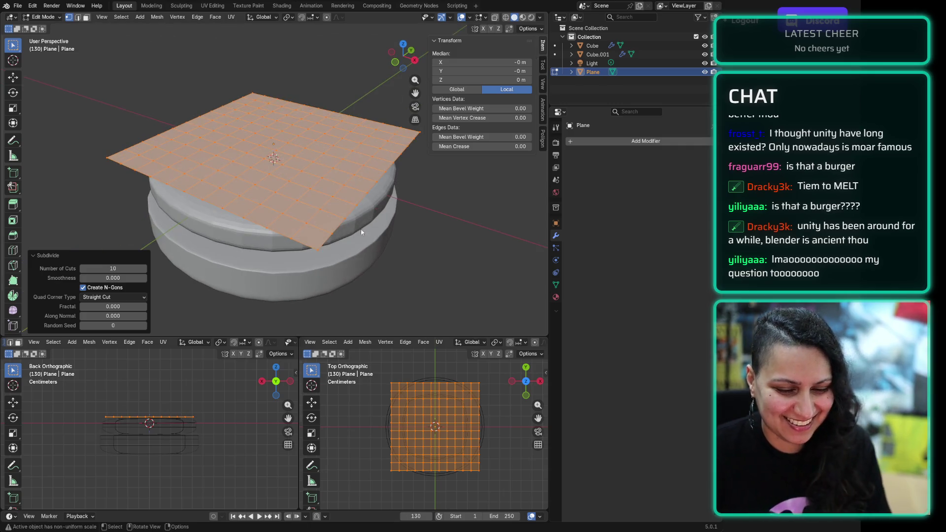
{"action": "left_click", "coordinate": [348, 257]}
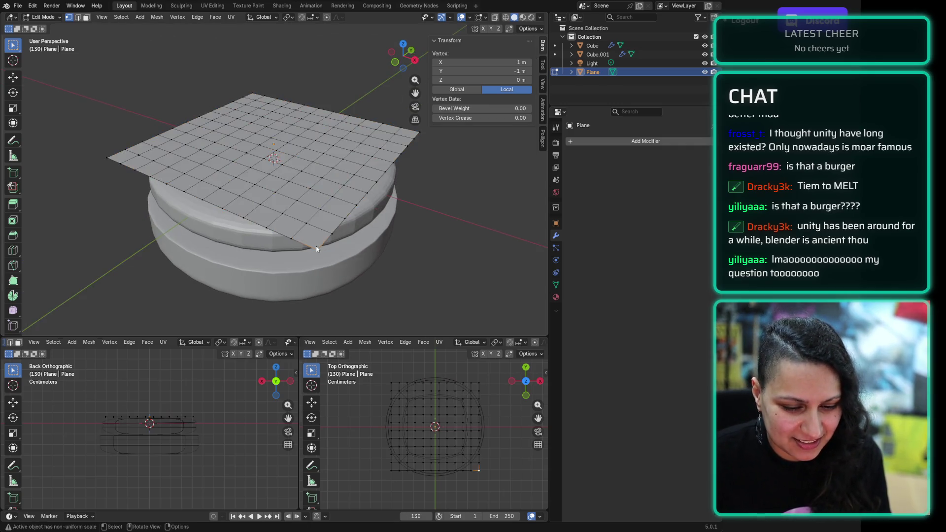
{"action": "left_click", "coordinate": [328, 18]}
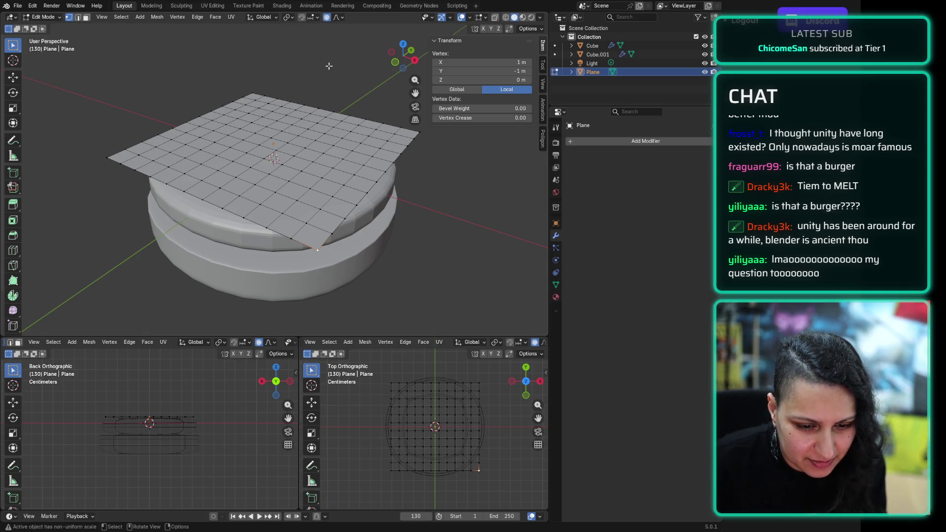
{"action": "scroll", "coordinate": [315, 117], "scroll_direction": "down", "scroll_amount": 6}
{"action": "scroll", "coordinate": [315, 117], "scroll_direction": "up", "scroll_amount": 4}
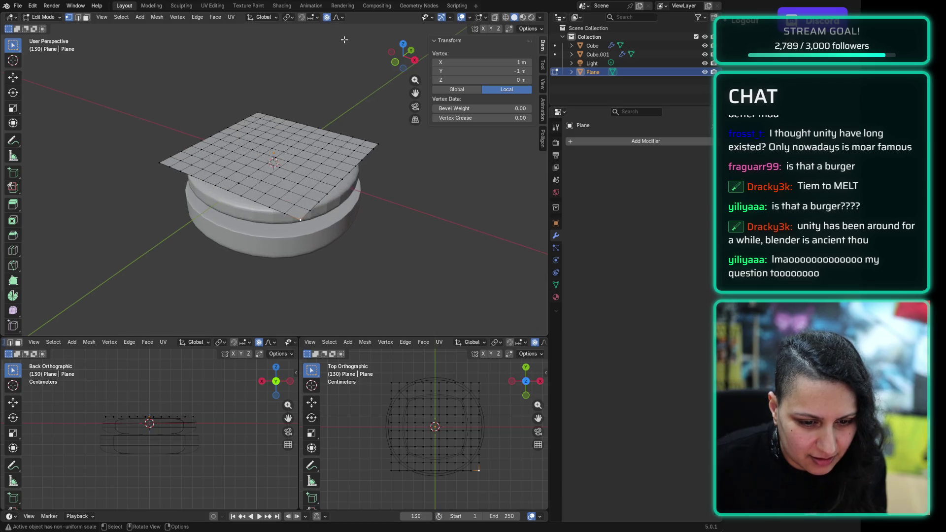
{"action": "left_click", "coordinate": [343, 18]}
{"action": "scroll", "coordinate": [342, 89], "scroll_direction": "up", "scroll_amount": 3}
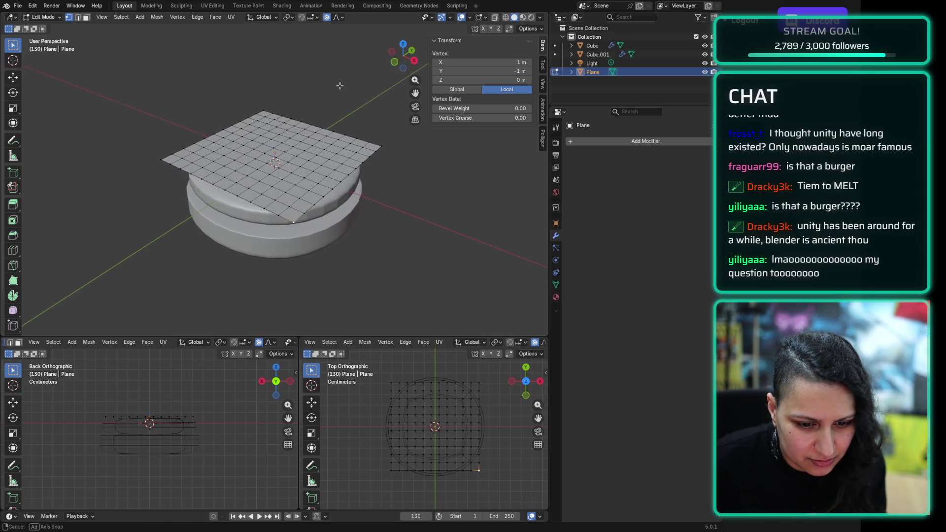
{"action": "scroll", "coordinate": [343, 89], "scroll_direction": "down", "scroll_amount": 5}
{"action": "scroll", "coordinate": [342, 89], "scroll_direction": "up", "scroll_amount": 5}
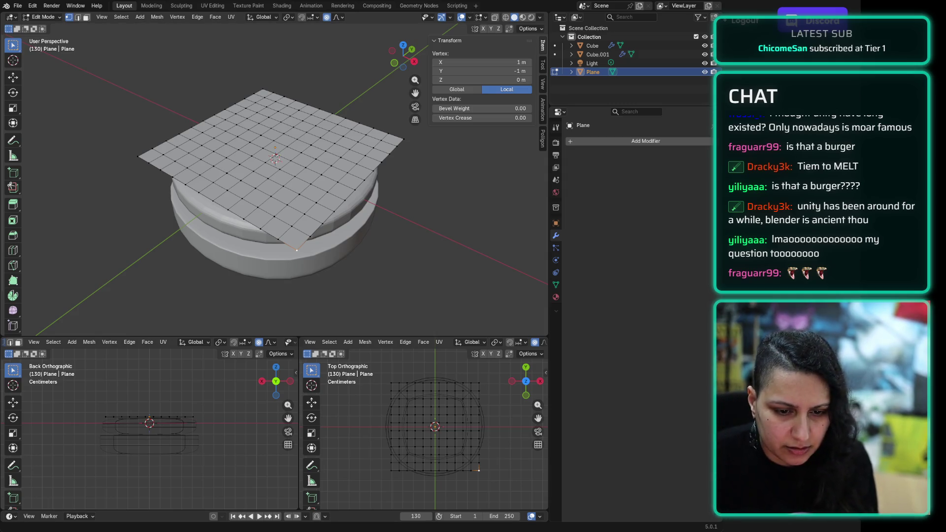
{"action": "left_click", "coordinate": [374, 282]}
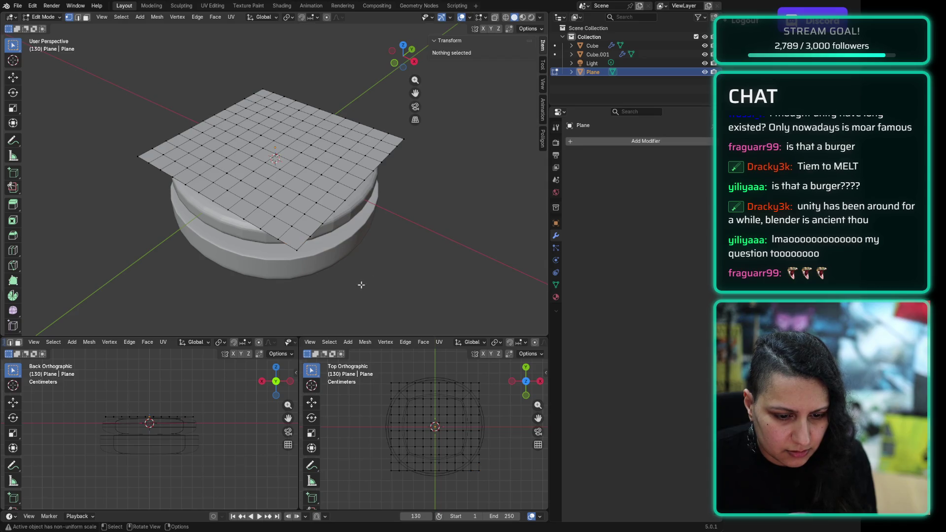
{"action": "left_click", "coordinate": [302, 256]}
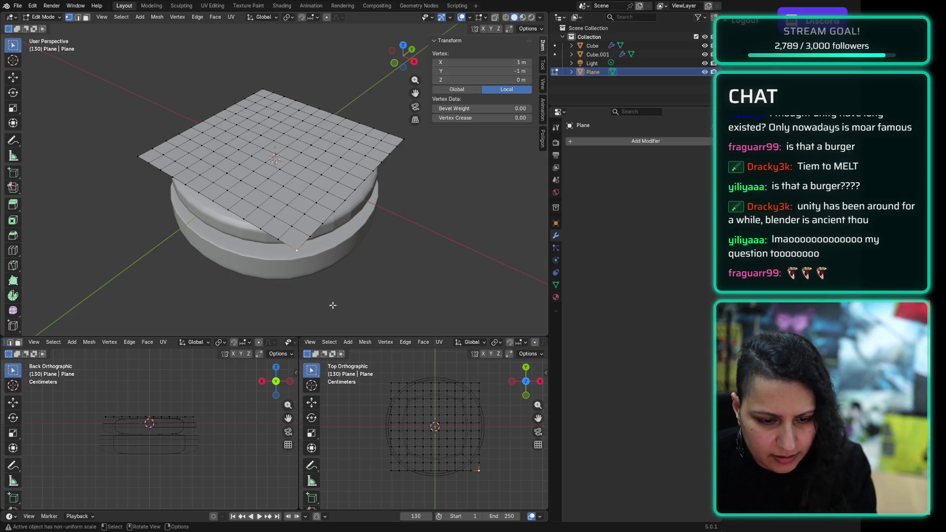
{"action": "key", "text": "o"}
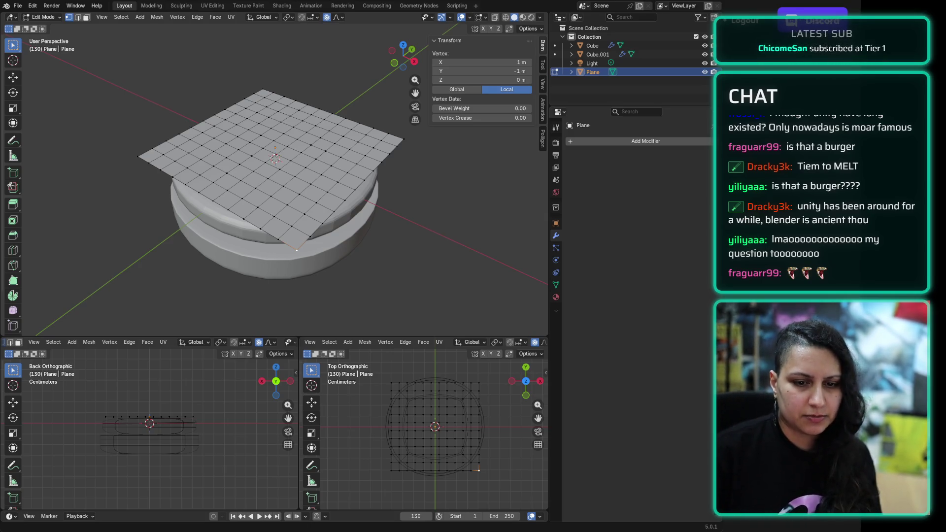
{"action": "key", "text": "g"}
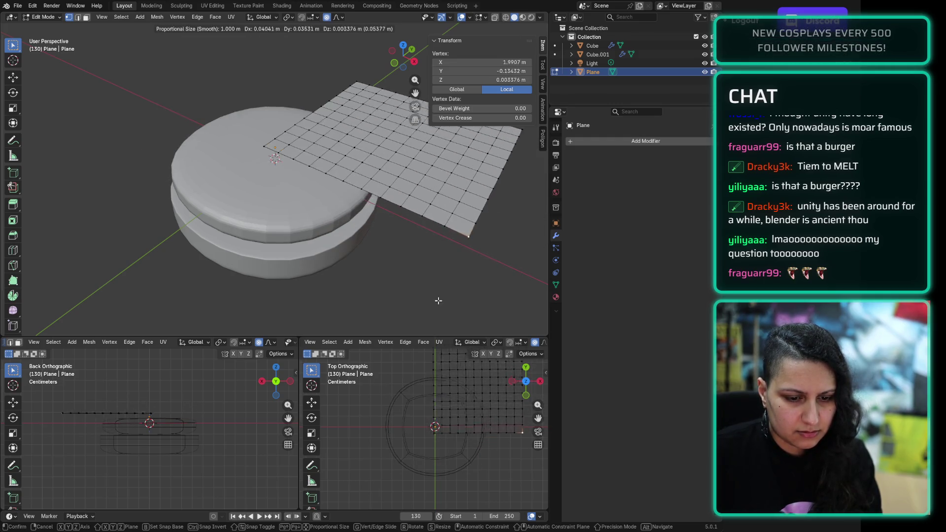
{"action": "left_click", "coordinate": [466, 306]}
{"action": "key", "text": "ctrl+z"}
{"action": "key", "text": "g"}
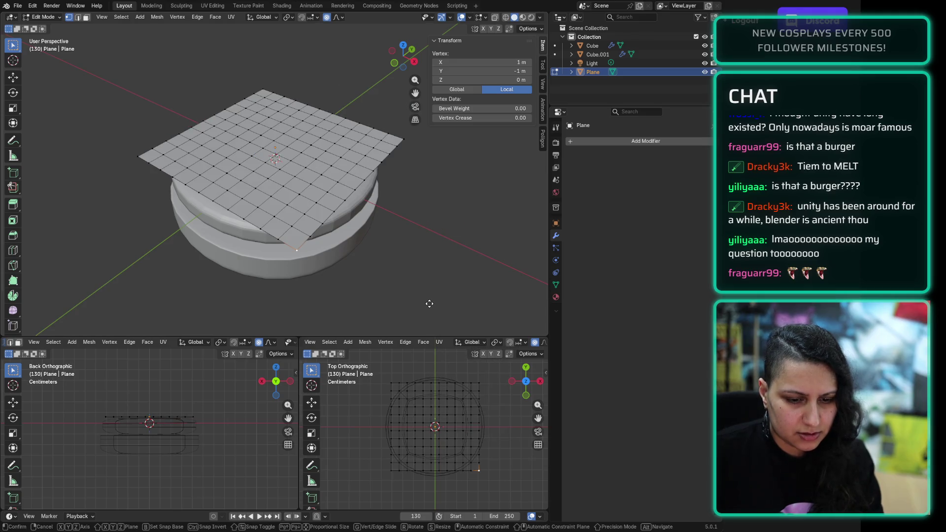
{"action": "key", "text": "x"}
{"action": "scroll", "coordinate": [427, 296], "scroll_direction": "down", "scroll_amount": 15}
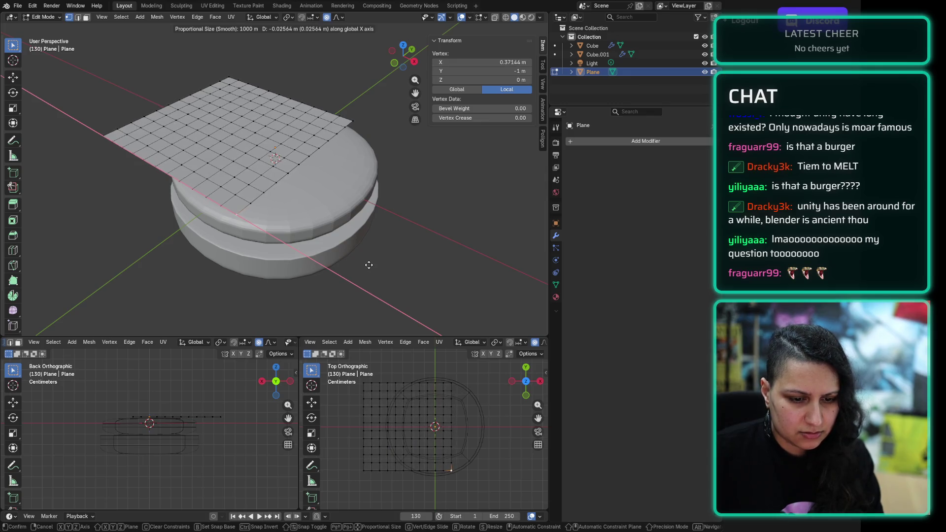
{"action": "scroll", "coordinate": [368, 264], "scroll_direction": "up", "scroll_amount": 7}
{"action": "key", "text": "Escape"}
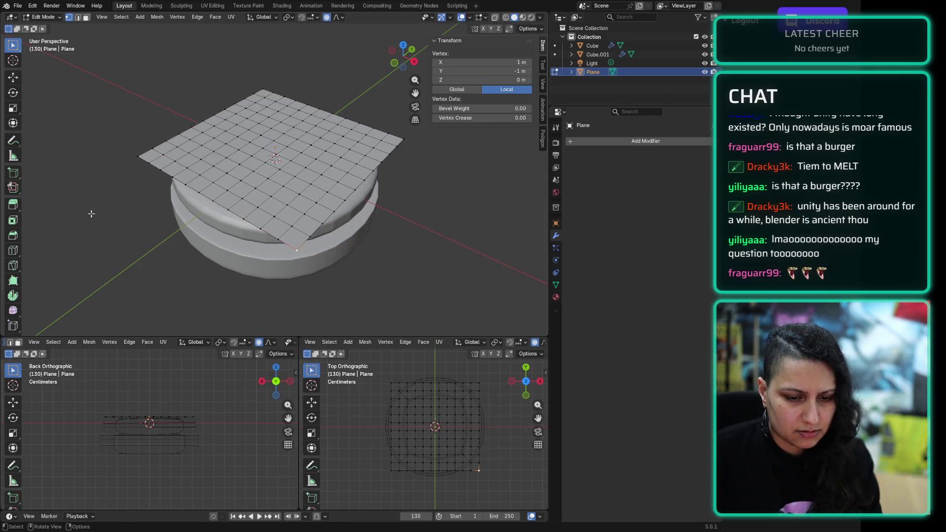
{"action": "key", "text": "g"}
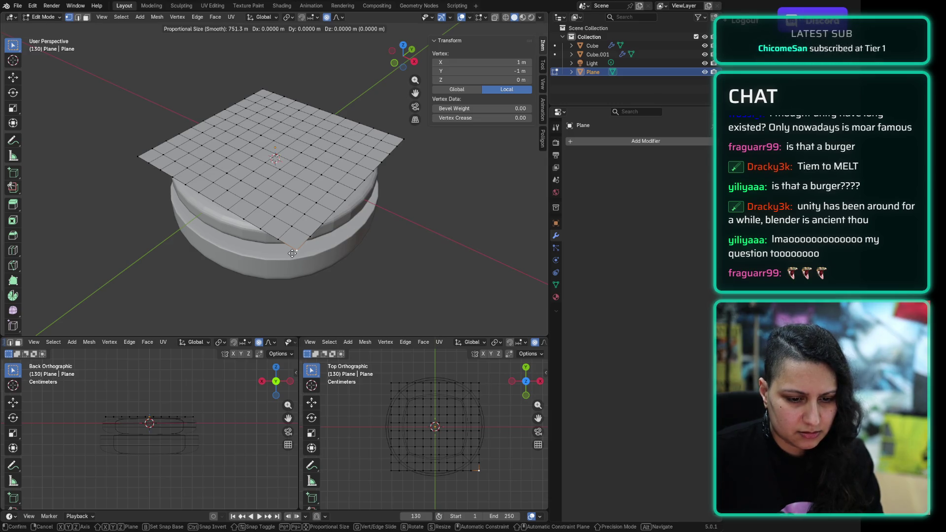
{"action": "key", "text": "y"}
{"action": "scroll", "coordinate": [332, 241], "scroll_direction": "up", "scroll_amount": 6}
{"action": "scroll", "coordinate": [328, 242], "scroll_direction": "down", "scroll_amount": 6}
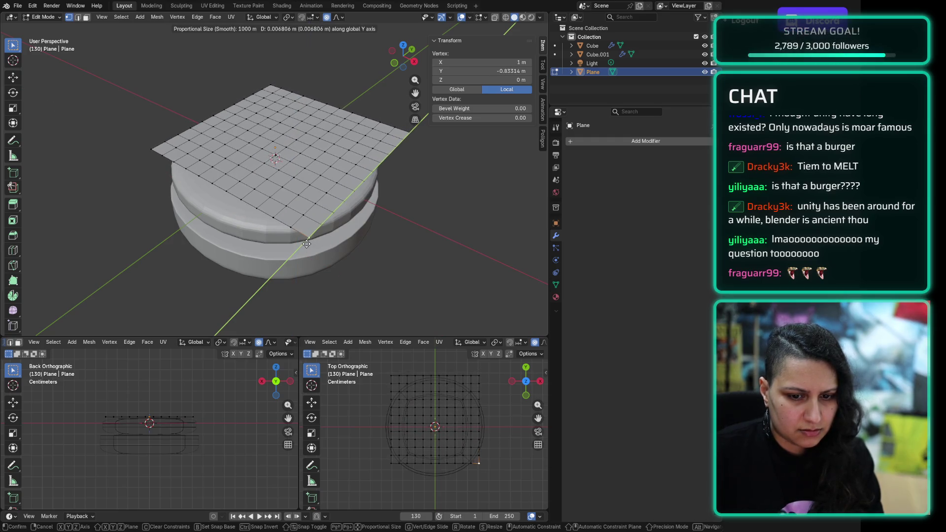
{"action": "right_click", "coordinate": [198, 256]}
{"action": "scroll", "coordinate": [197, 256], "scroll_direction": "down", "scroll_amount": 10}
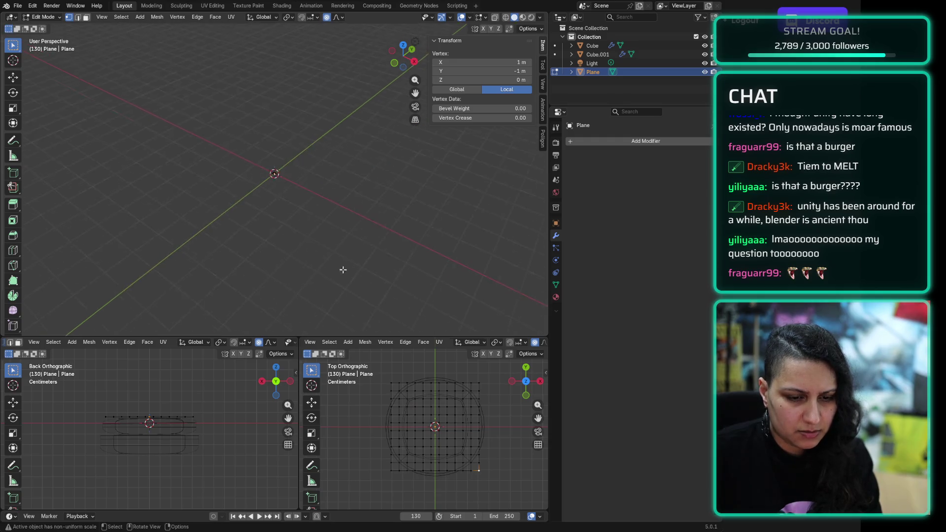
{"action": "left_click", "coordinate": [269, 173]}
{"action": "scroll", "coordinate": [271, 173], "scroll_direction": "up", "scroll_amount": 12}
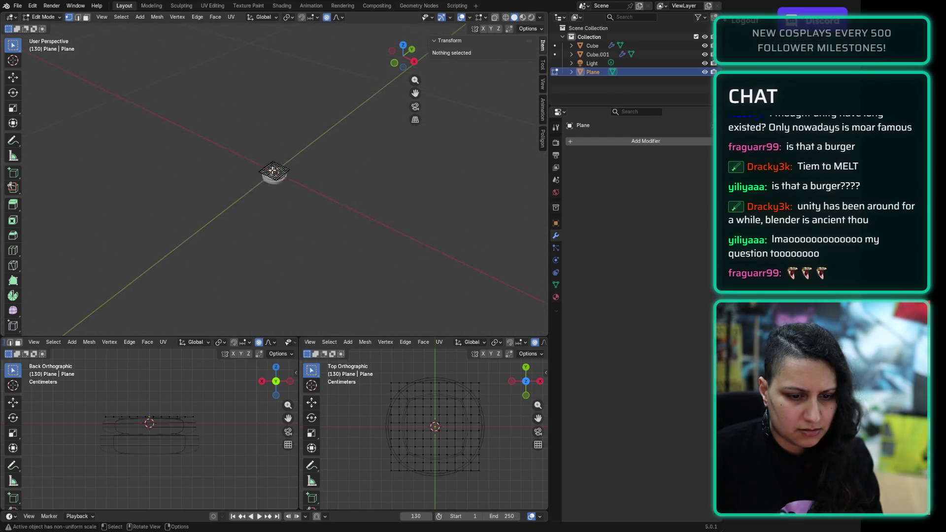
{"action": "scroll", "coordinate": [273, 171], "scroll_direction": "down", "scroll_amount": 4}
{"action": "scroll", "coordinate": [273, 171], "scroll_direction": "up", "scroll_amount": 4}
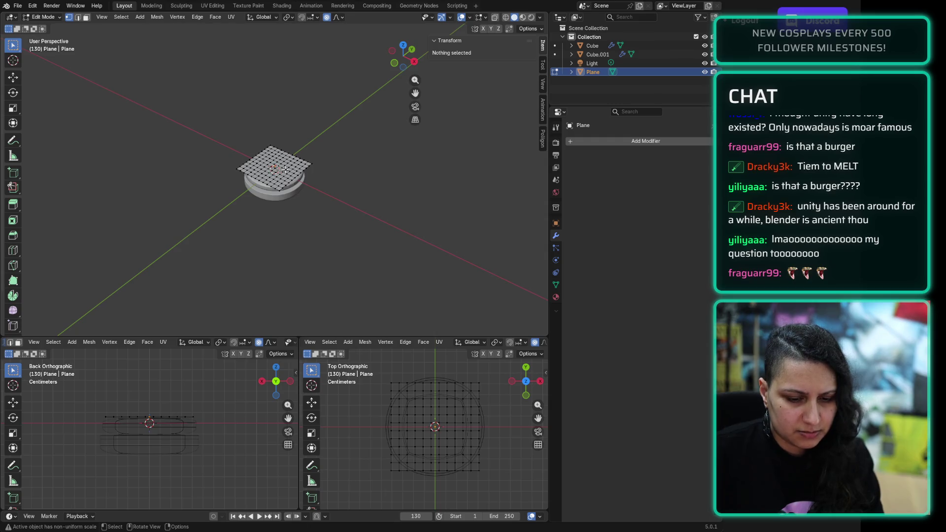
{"action": "scroll", "coordinate": [291, 194], "scroll_direction": "up", "scroll_amount": 5}
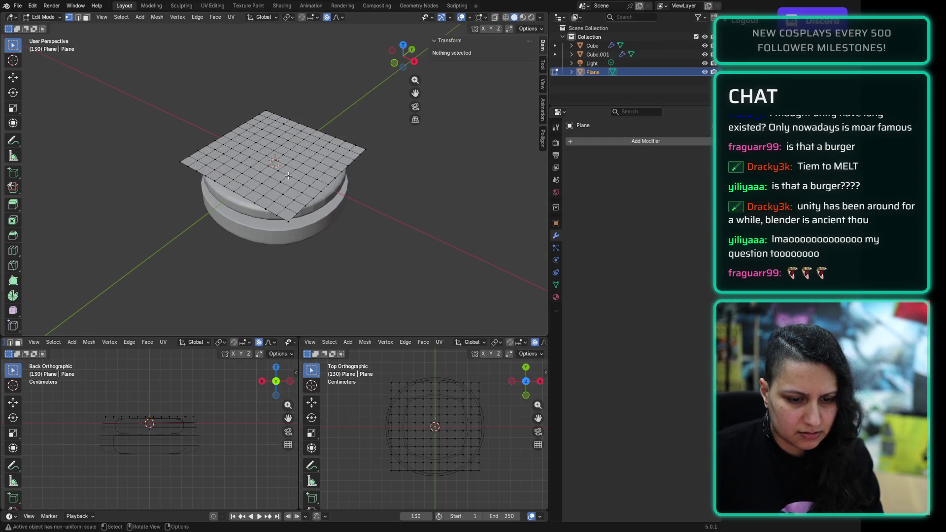
{"action": "left_click", "coordinate": [288, 222]}
{"action": "key", "text": "g"}
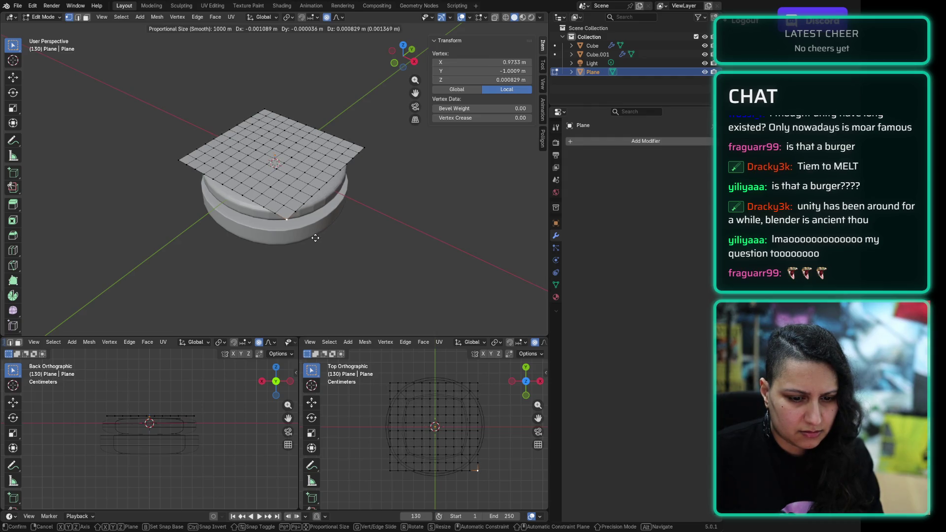
{"action": "scroll", "coordinate": [316, 238], "scroll_direction": "up", "scroll_amount": 2}
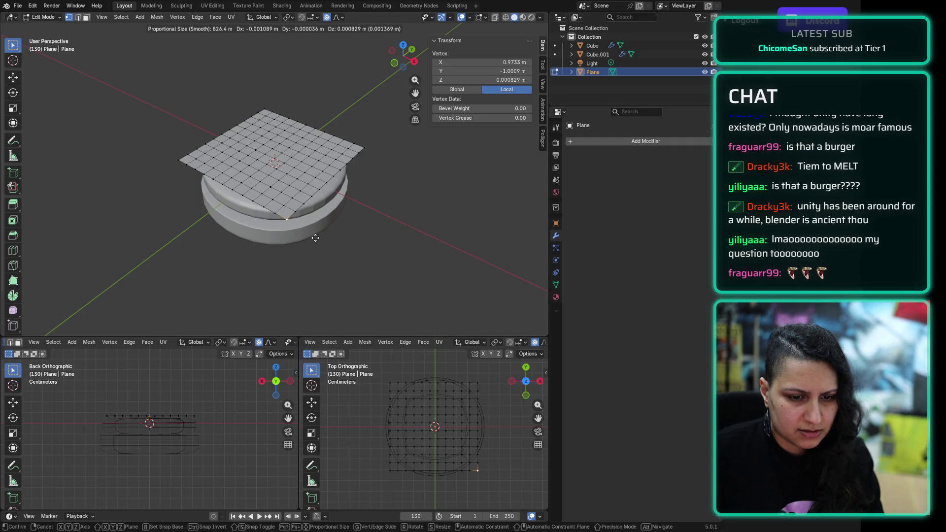
{"action": "key", "text": "Escape"}
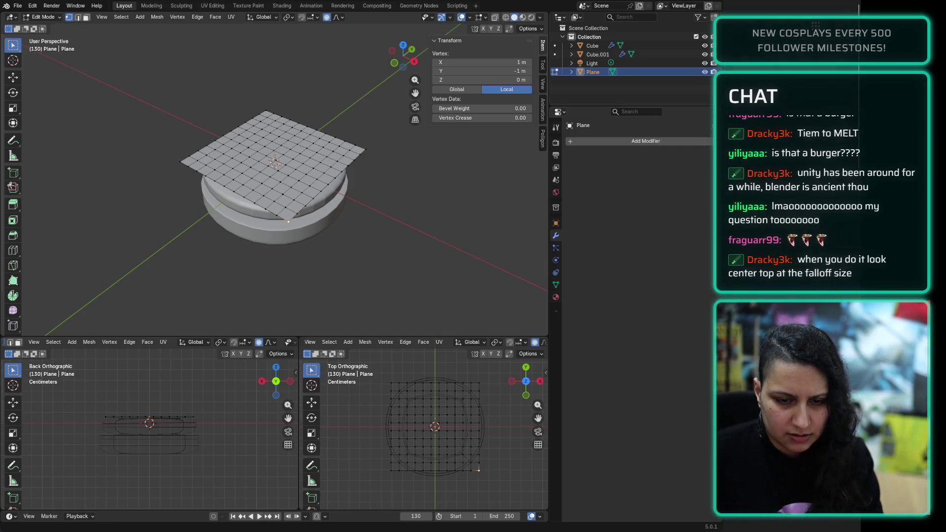
{"action": "left_click", "coordinate": [339, 18]}
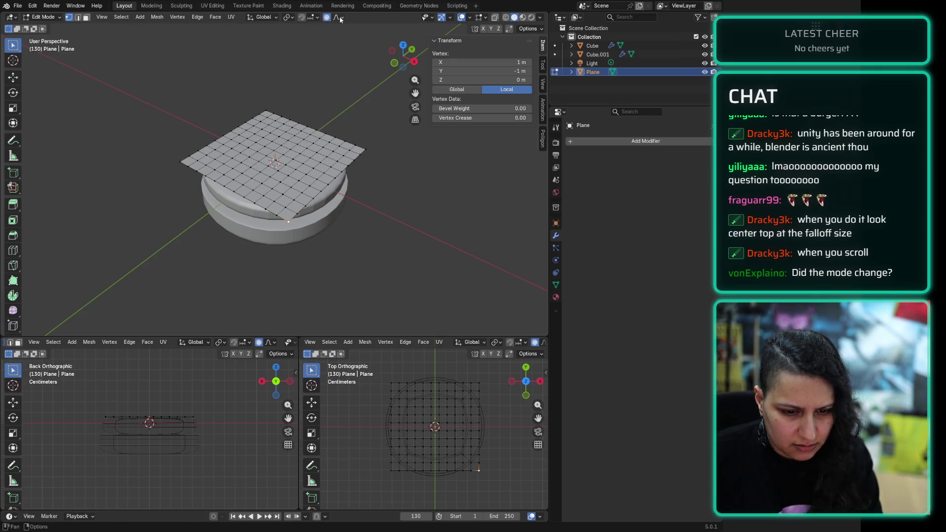
Step: Move the front corner vertex along Z with a 0.03077 m proportional falloff
{"action": "scroll", "coordinate": [297, 198], "scroll_direction": "up", "scroll_amount": 3}
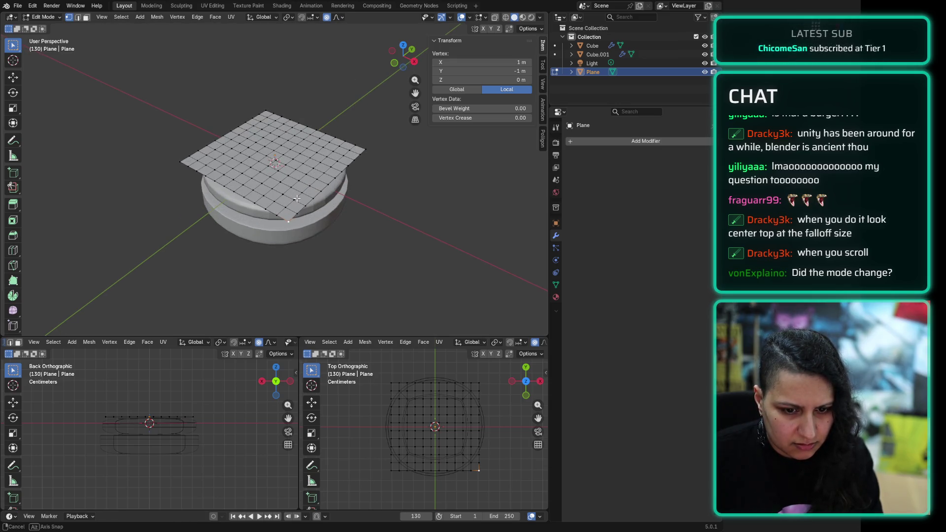
{"action": "scroll", "coordinate": [297, 198], "scroll_direction": "up", "scroll_amount": 5}
{"action": "scroll", "coordinate": [296, 198], "scroll_direction": "down", "scroll_amount": 4}
{"action": "scroll", "coordinate": [297, 198], "scroll_direction": "up", "scroll_amount": 2}
{"action": "key", "text": "g"}
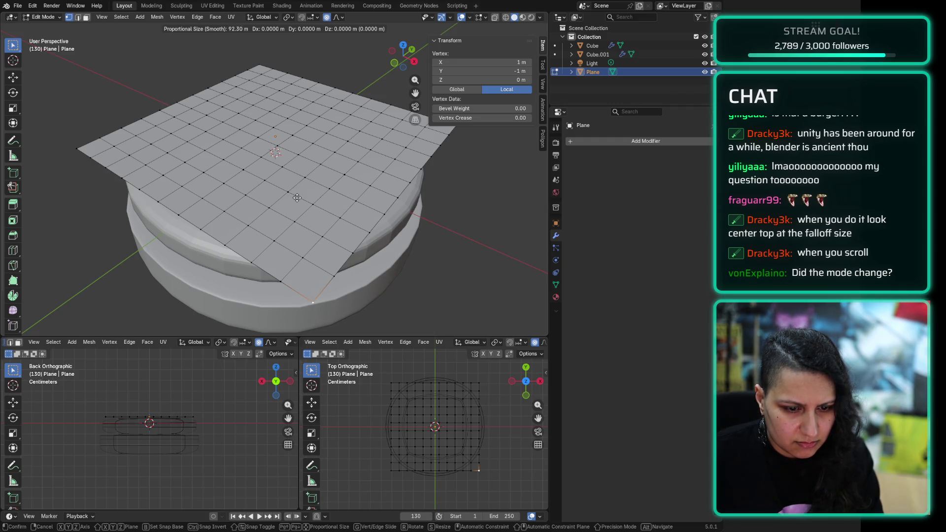
{"action": "scroll", "coordinate": [297, 197], "scroll_direction": "up", "scroll_amount": 4}
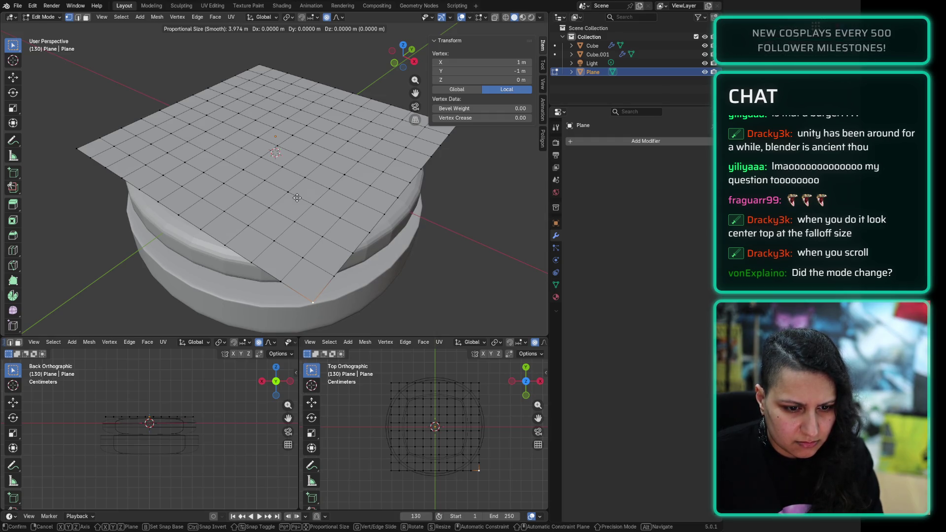
{"action": "scroll", "coordinate": [297, 198], "scroll_direction": "up", "scroll_amount": 5}
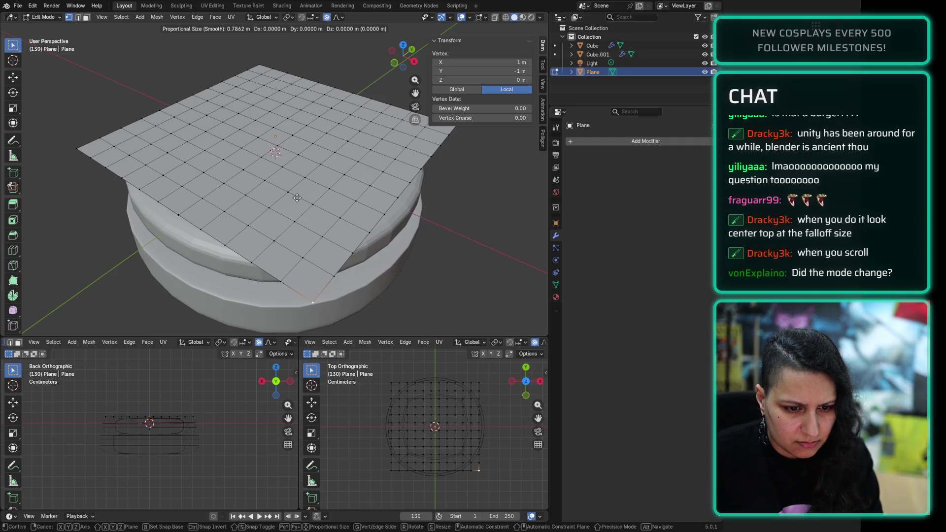
{"action": "scroll", "coordinate": [297, 197], "scroll_direction": "up", "scroll_amount": 20}
{"action": "scroll", "coordinate": [296, 198], "scroll_direction": "down", "scroll_amount": 5}
{"action": "scroll", "coordinate": [276, 207], "scroll_direction": "down", "scroll_amount": 12}
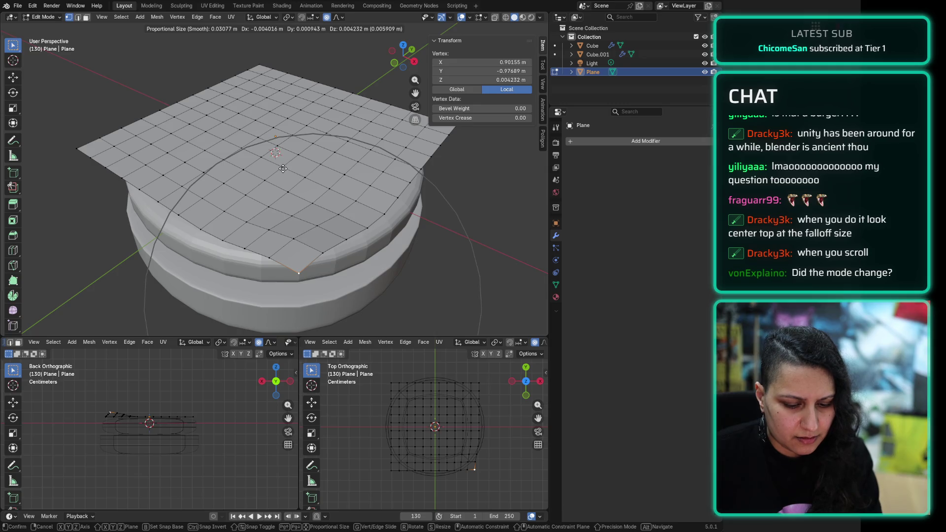
{"action": "key", "text": "z"}
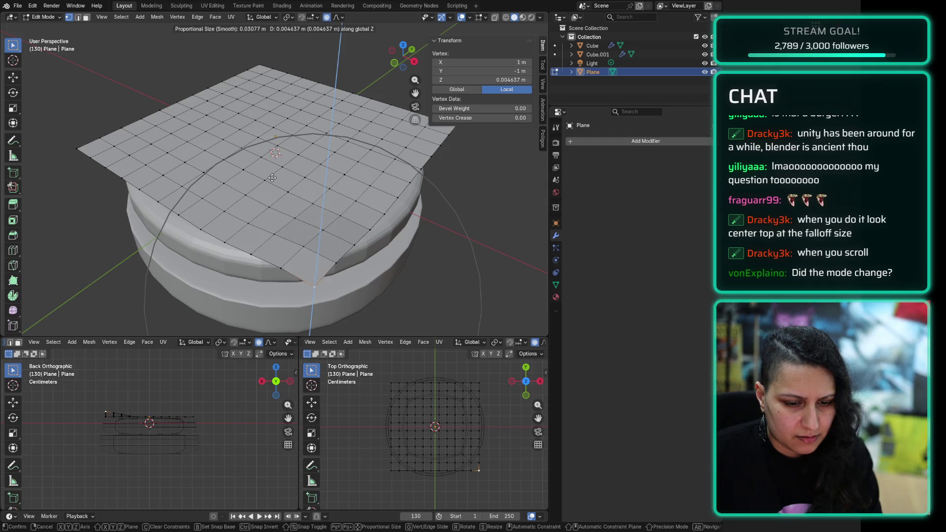
Step: Set the front corner at Z -0.003659 m and orbit around to inspect the smooth bend
{"action": "left_click", "coordinate": [270, 213]}
{"action": "mouse_move", "coordinate": [269, 213]}
{"action": "middle_mouse_down"}
{"action": "mouse_move", "coordinate": [414, 201]}
{"action": "mouse_move", "coordinate": [387, 212]}
{"action": "mouse_move", "coordinate": [366, 193]}
{"action": "mouse_move", "coordinate": [376, 216]}
{"action": "middle_mouse_up"}
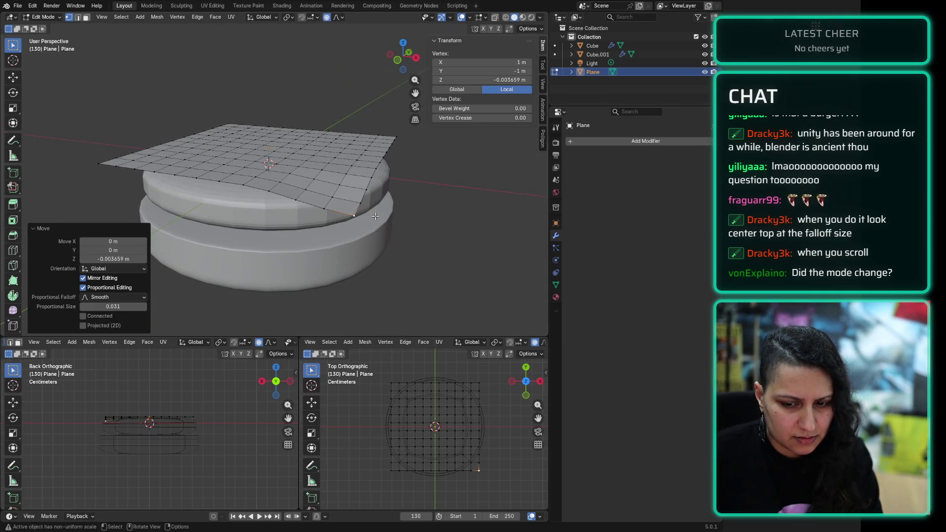
{"action": "middle_click_drag", "start_coordinate": [365, 182], "coordinate": [330, 187]}
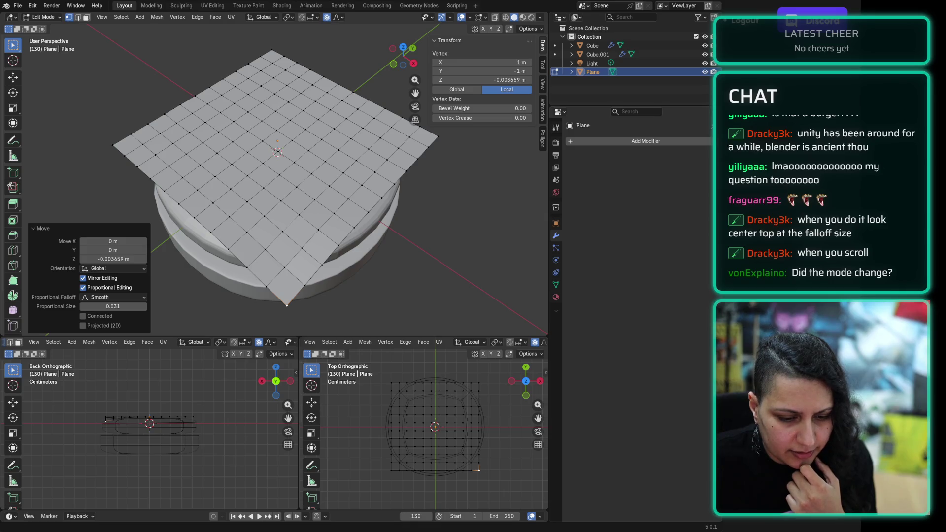
{"action": "mouse_move", "coordinate": [296, 163]}
{"action": "middle_mouse_down"}
{"action": "mouse_move", "coordinate": [307, 104]}
{"action": "mouse_move", "coordinate": [345, 95]}
{"action": "mouse_move", "coordinate": [400, 113]}
{"action": "middle_mouse_up"}
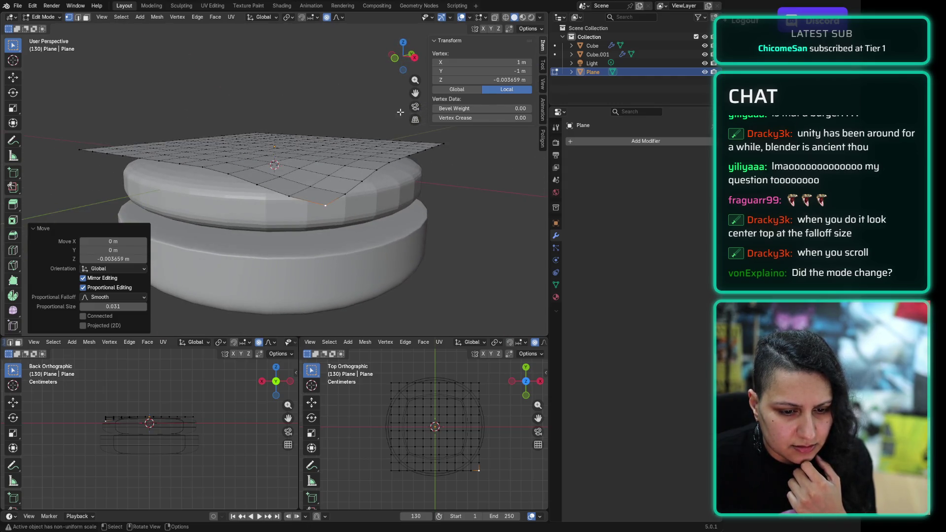
{"action": "left_click", "coordinate": [308, 185]}
Step: Lower the vertex beside the front corner and the front corner itself along Z
{"action": "key", "text": "g"}
{"action": "key", "text": "z"}
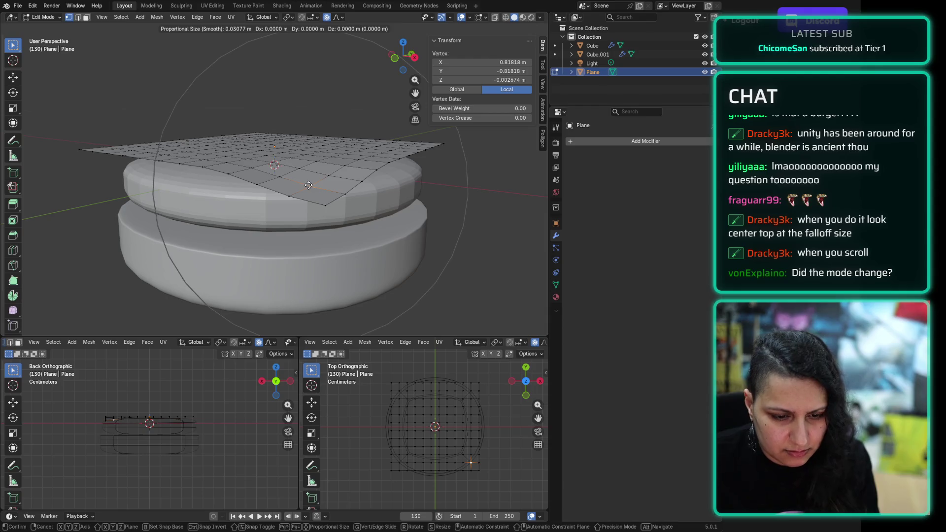
{"action": "scroll", "coordinate": [309, 183], "scroll_direction": "up", "scroll_amount": 6}
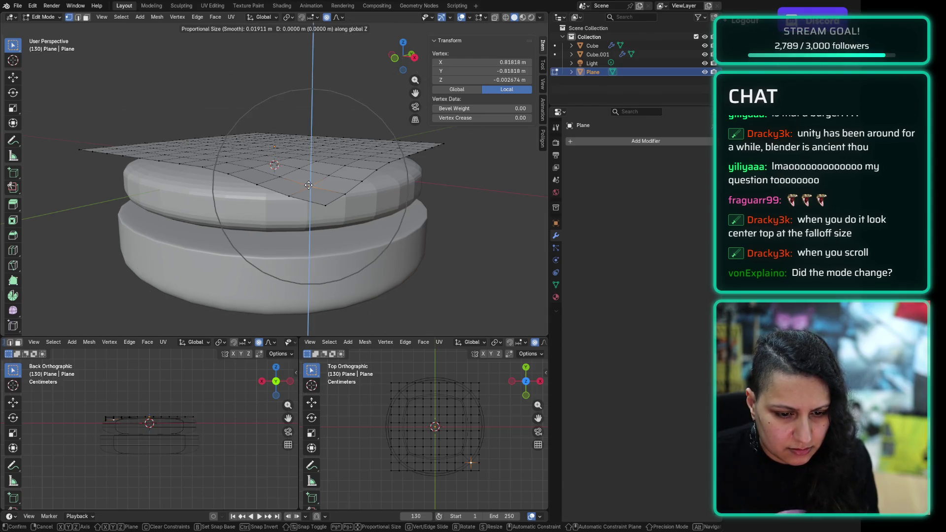
{"action": "scroll", "coordinate": [309, 180], "scroll_direction": "up", "scroll_amount": 1}
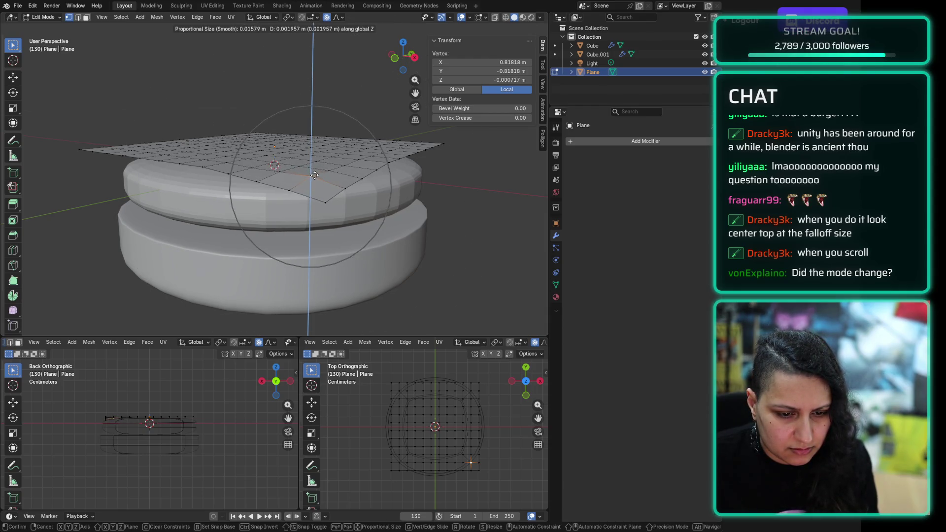
{"action": "left_click", "coordinate": [315, 181]}
{"action": "left_click", "coordinate": [328, 201]}
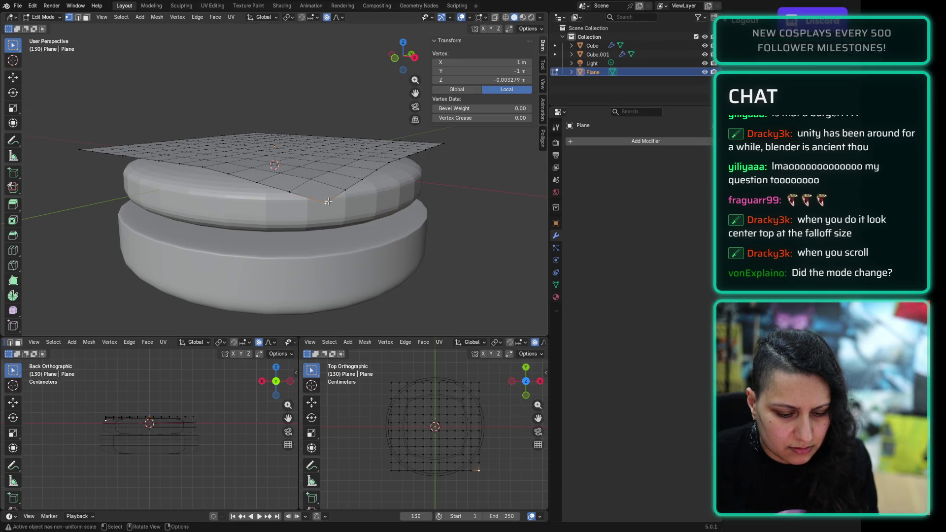
{"action": "key", "text": "g"}
{"action": "key", "text": "z"}
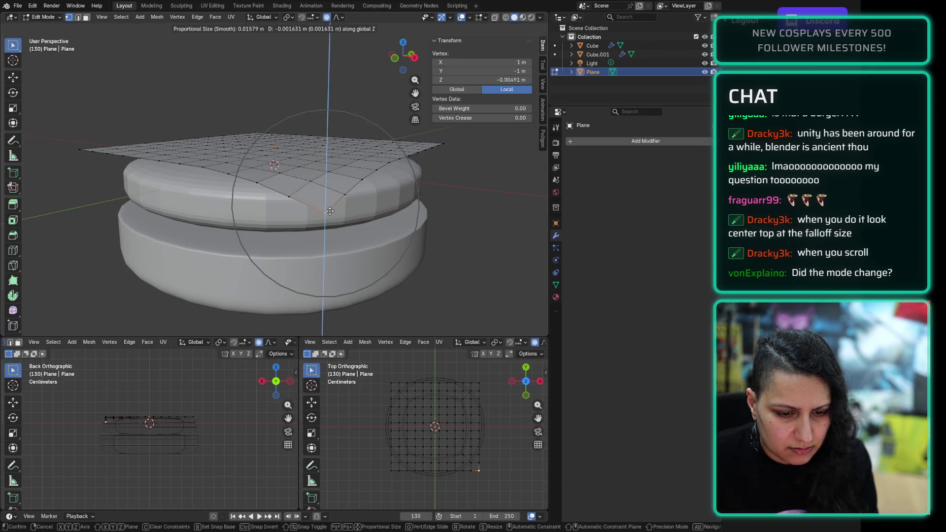
{"action": "left_click", "coordinate": [328, 231]}
{"action": "mouse_move", "coordinate": [328, 231]}
{"action": "middle_mouse_down"}
{"action": "mouse_move", "coordinate": [290, 203]}
{"action": "mouse_move", "coordinate": [290, 217]}
{"action": "mouse_move", "coordinate": [345, 234]}
{"action": "middle_mouse_up"}
Step: Sag the right corner and its neighbouring vertex down over the patty edge
{"action": "left_click", "coordinate": [425, 198]}
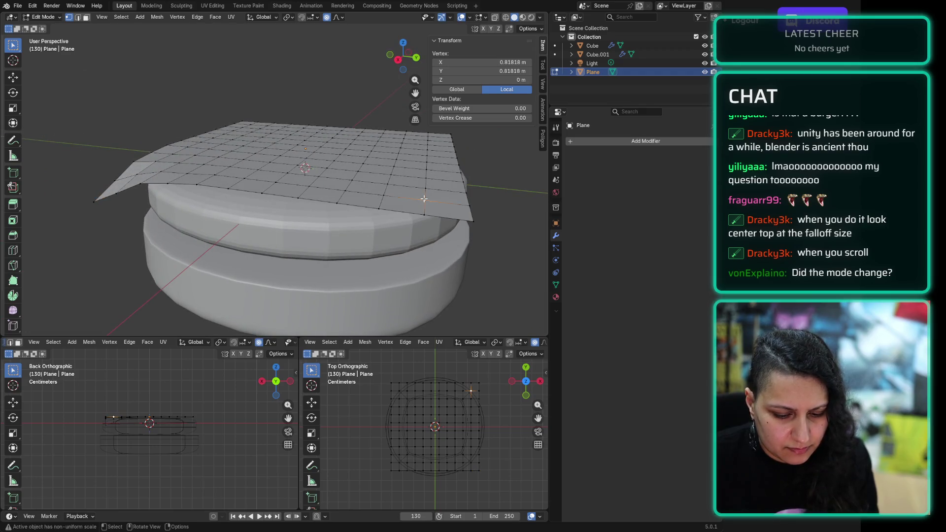
{"action": "key", "text": "g"}
{"action": "key", "text": "z"}
{"action": "left_click", "coordinate": [440, 199]}
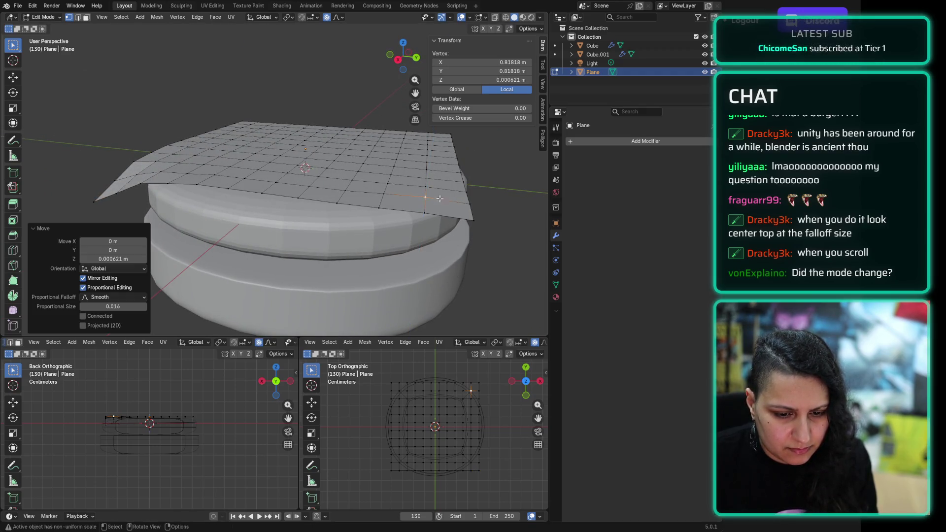
{"action": "left_click", "coordinate": [475, 219]}
{"action": "key", "text": "g"}
{"action": "key", "text": "z"}
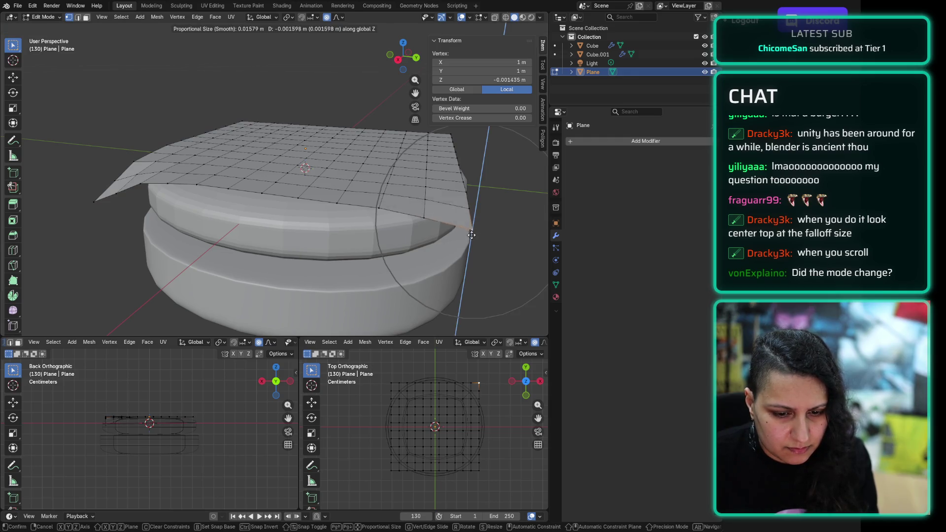
{"action": "left_click", "coordinate": [448, 250]}
{"action": "middle_click_drag", "start_coordinate": [449, 249], "coordinate": [392, 248]}
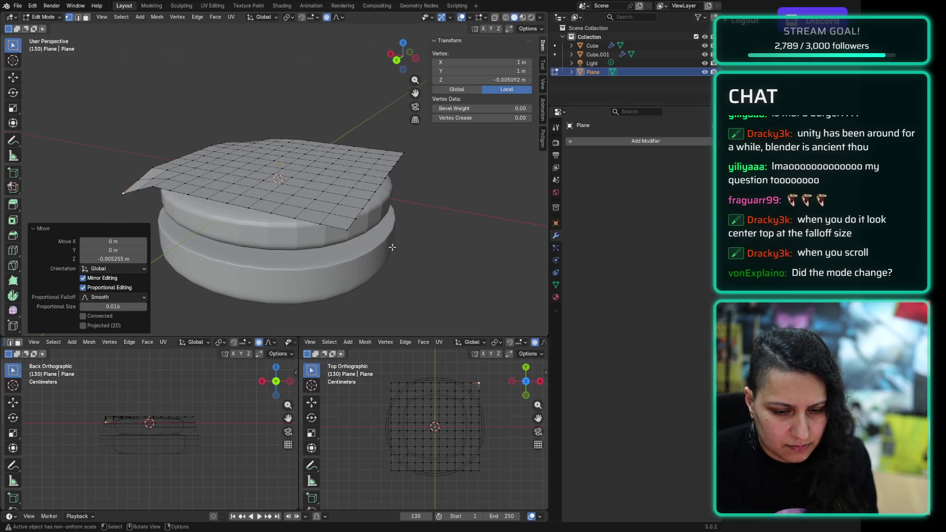
Step: Lower the left corner and the vertex next to it along the vertical axis
{"action": "left_click", "coordinate": [344, 231]}
{"action": "key", "text": "g"}
{"action": "key", "text": "z"}
{"action": "scroll", "coordinate": [346, 230], "scroll_direction": "down", "scroll_amount": 1}
{"action": "key", "text": "z"}
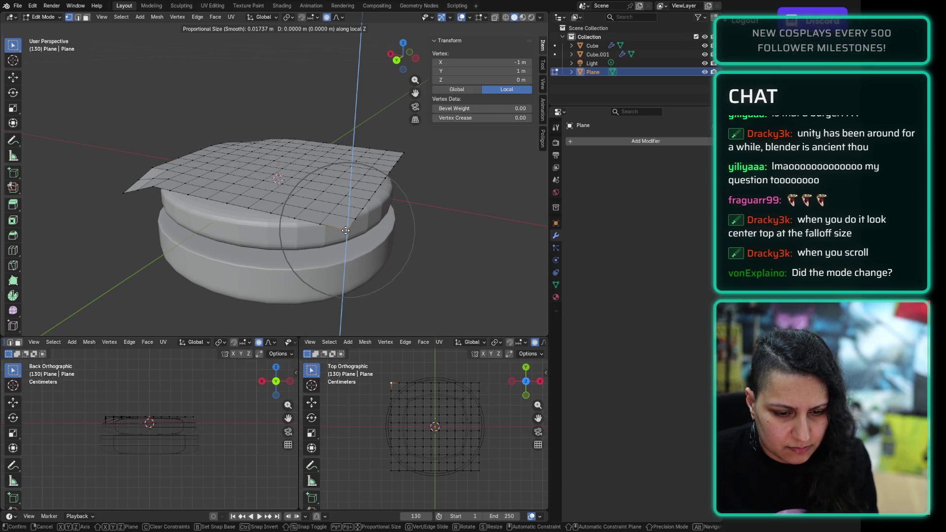
{"action": "left_click", "coordinate": [335, 226]}
{"action": "left_click", "coordinate": [328, 216]}
{"action": "key", "text": "g"}
{"action": "key", "text": "z"}
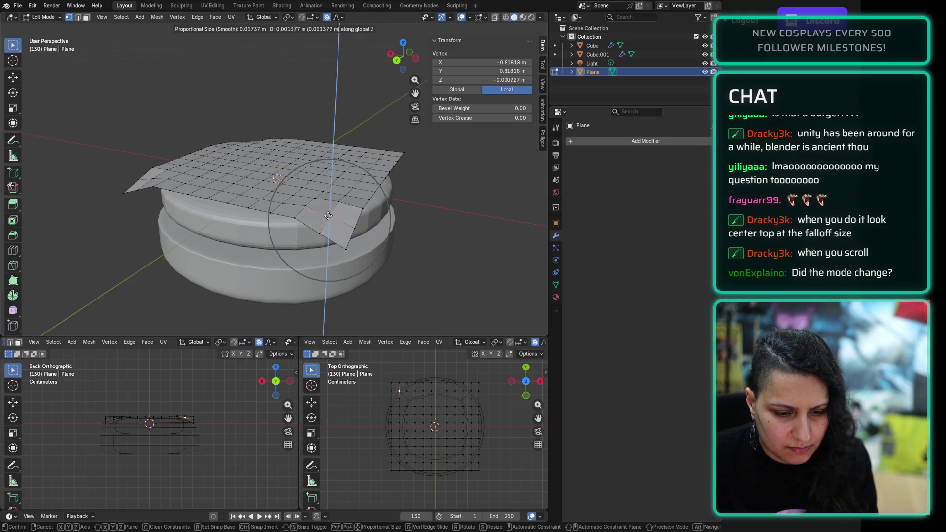
{"action": "left_click", "coordinate": [328, 213]}
{"action": "mouse_move", "coordinate": [328, 213]}
{"action": "middle_mouse_down"}
{"action": "mouse_move", "coordinate": [324, 201]}
{"action": "mouse_move", "coordinate": [401, 206]}
{"action": "middle_mouse_up"}
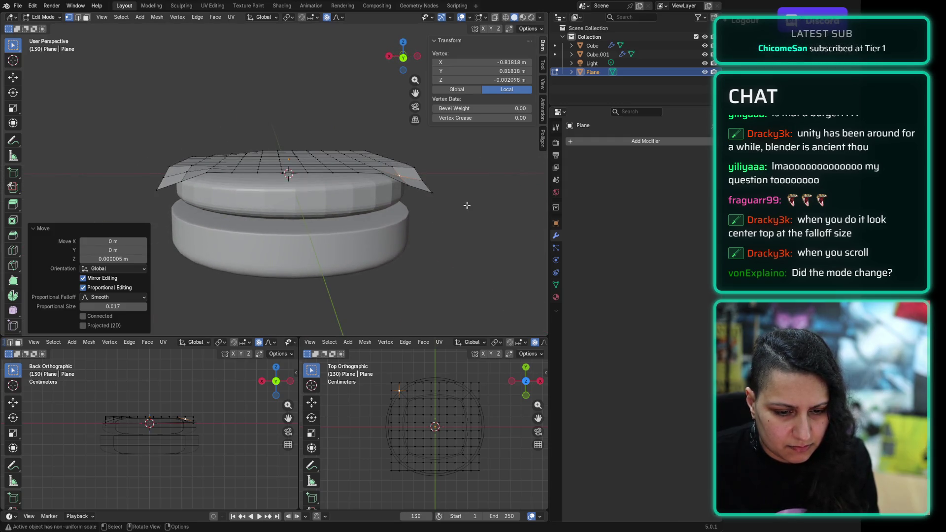
{"action": "mouse_move", "coordinate": [414, 165]}
{"action": "middle_mouse_down"}
{"action": "mouse_move", "coordinate": [363, 190]}
{"action": "mouse_move", "coordinate": [323, 192]}
{"action": "middle_mouse_up"}
Step: Drop two more edge vertices slightly along Z with a smaller 0.0098 m falloff
{"action": "scroll", "coordinate": [323, 192], "scroll_direction": "up", "scroll_amount": 3}
{"action": "key", "text": "g"}
{"action": "key", "text": "z"}
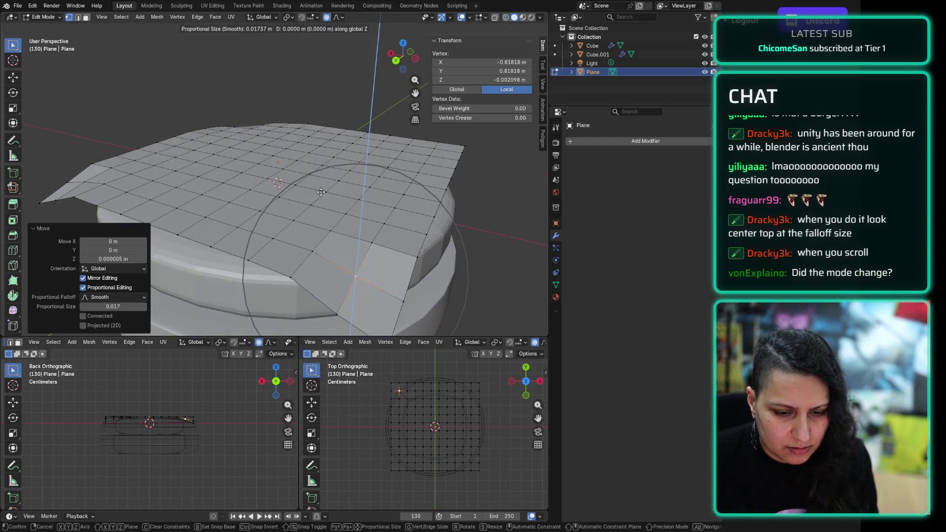
{"action": "scroll", "coordinate": [329, 181], "scroll_direction": "up", "scroll_amount": 6}
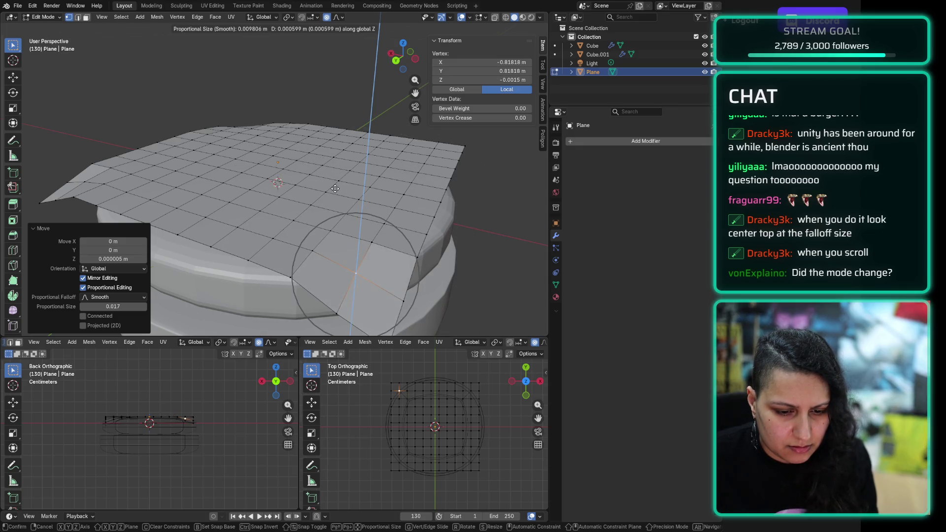
{"action": "left_click", "coordinate": [336, 187]}
{"action": "middle_click_drag", "start_coordinate": [336, 188], "coordinate": [265, 178]}
{"action": "key", "text": "g"}
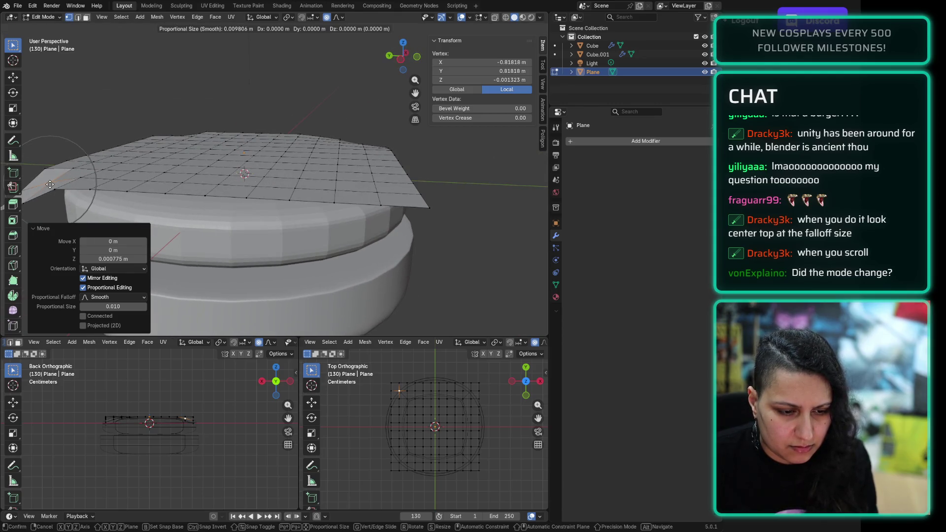
{"action": "key", "text": "z"}
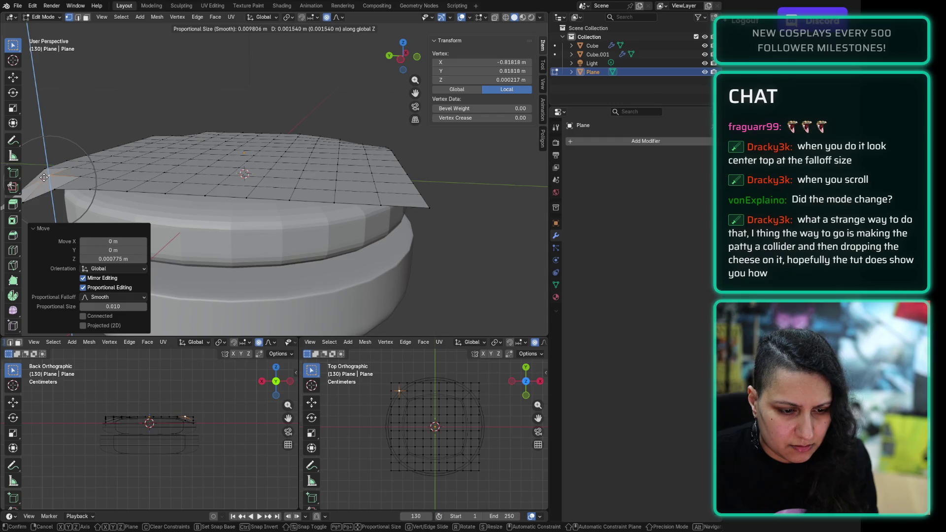
{"action": "left_click", "coordinate": [44, 179]}
{"action": "middle_click_drag", "start_coordinate": [45, 179], "coordinate": [159, 172]}
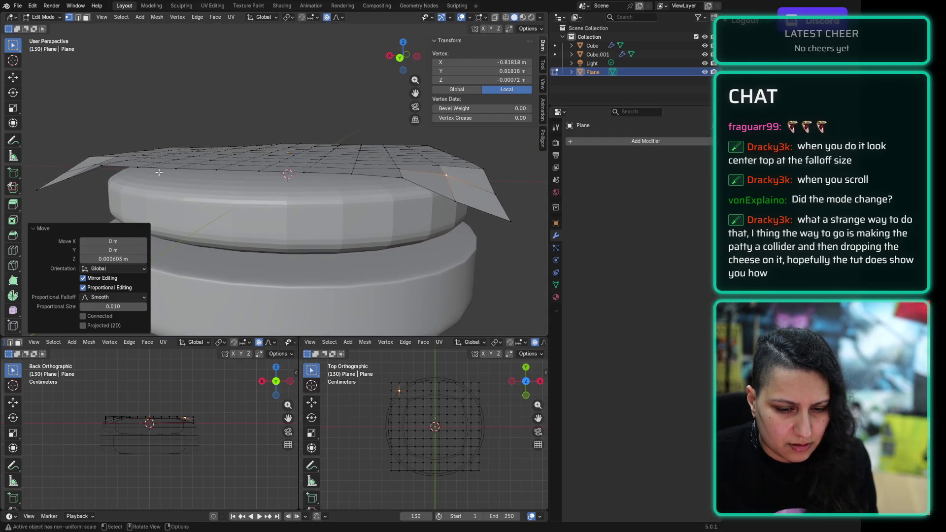
Step: Pull the back corner down over the patty, then clear the selection
{"action": "left_click", "coordinate": [507, 219]}
{"action": "key", "text": "g"}
{"action": "key", "text": "z"}
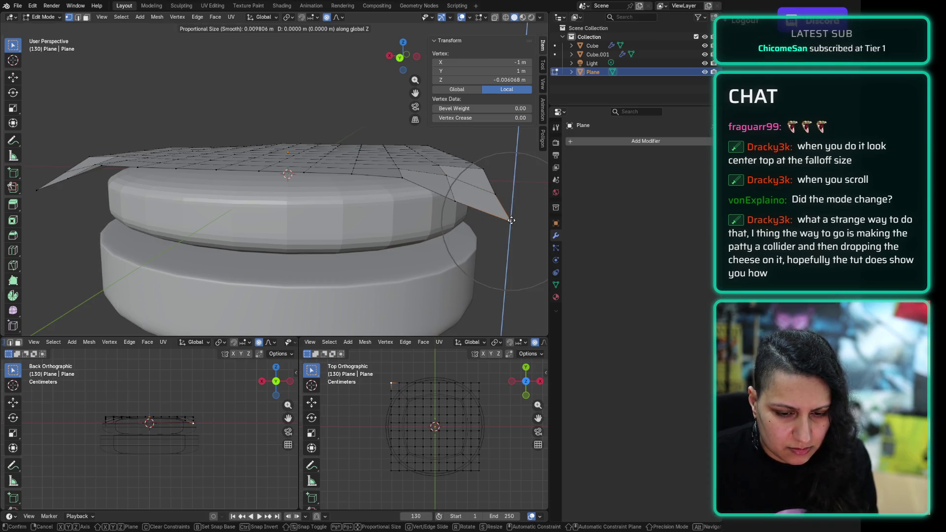
{"action": "left_click", "coordinate": [485, 224]}
{"action": "mouse_move", "coordinate": [485, 224]}
{"action": "middle_mouse_down"}
{"action": "mouse_move", "coordinate": [500, 204]}
{"action": "mouse_move", "coordinate": [422, 214]}
{"action": "mouse_move", "coordinate": [442, 250]}
{"action": "middle_mouse_up"}
{"action": "left_click", "coordinate": [432, 252]}
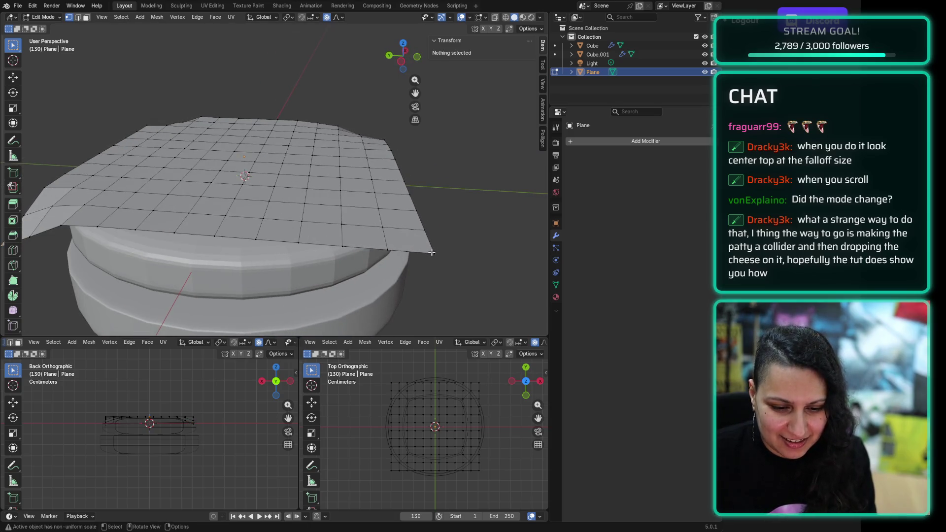
Step: Lower the cheese plane's front corner and a neighbouring edge vertex with proportional editing
{"action": "left_click", "coordinate": [434, 252]}
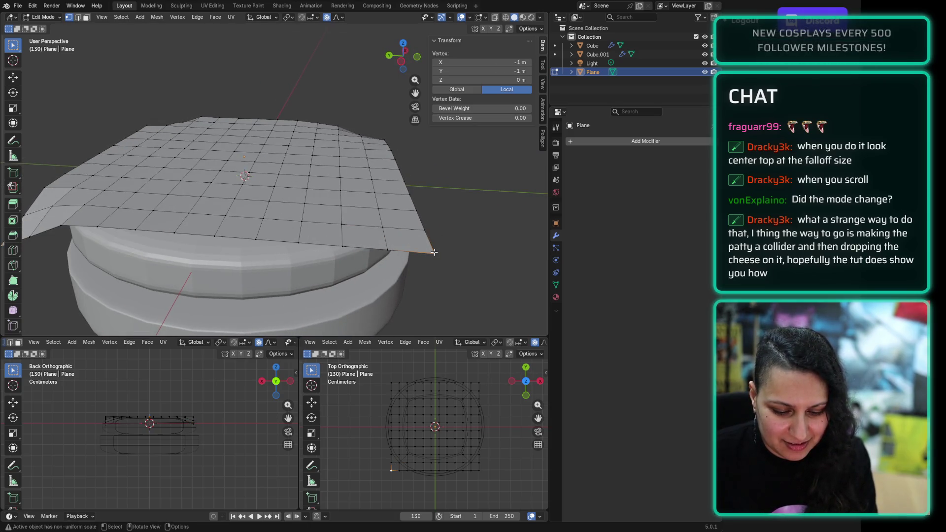
{"action": "key", "text": "g"}
{"action": "key", "text": "z"}
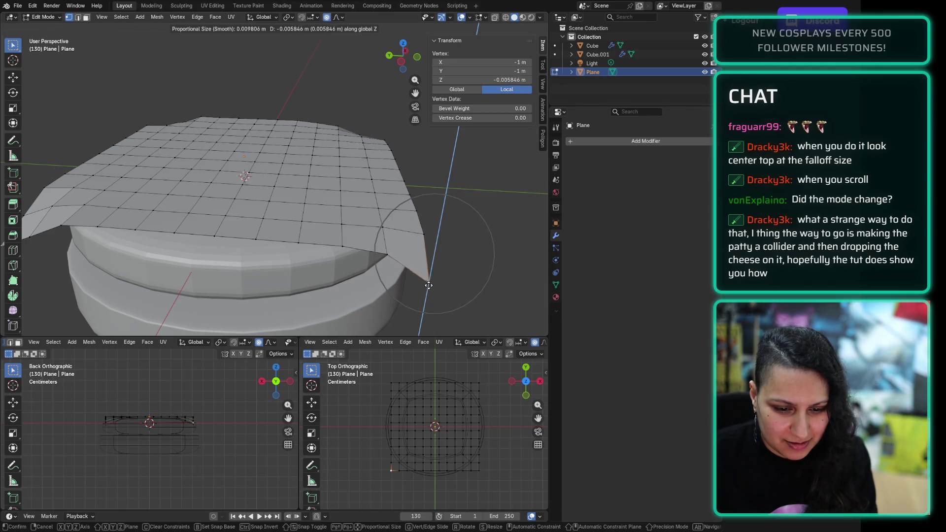
{"action": "left_click", "coordinate": [429, 286]}
{"action": "left_click", "coordinate": [387, 234]}
{"action": "key", "text": "g"}
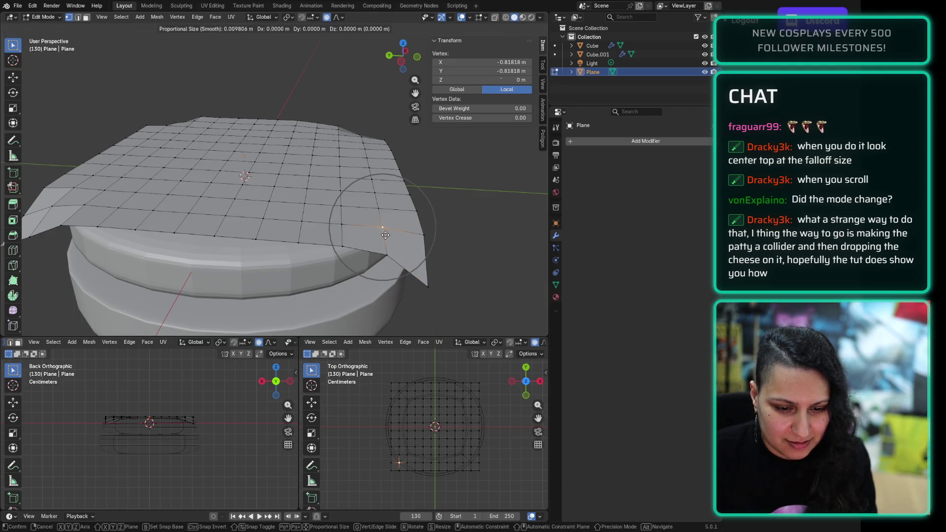
{"action": "left_click", "coordinate": [387, 234]}
Step: Pull two edge vertices on the plane's far side down along Z
{"action": "middle_click_drag", "start_coordinate": [387, 234], "coordinate": [404, 260]}
{"action": "middle_click_drag", "start_coordinate": [355, 222], "coordinate": [279, 162]}
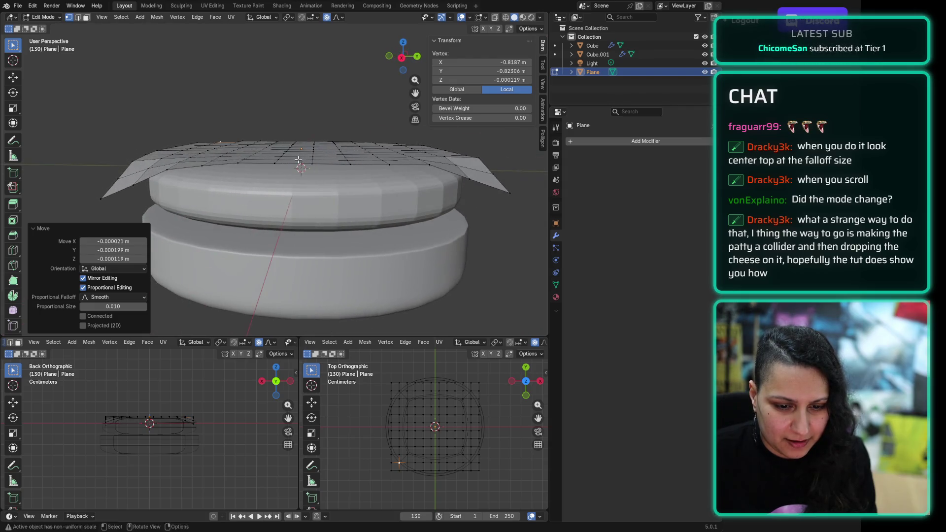
{"action": "left_click", "coordinate": [370, 179]}
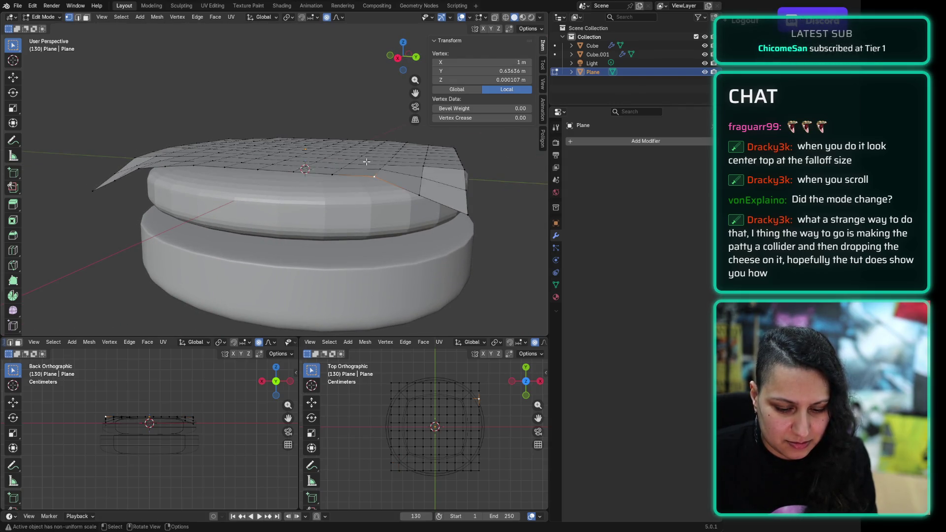
{"action": "key", "text": "g"}
{"action": "key", "text": "z"}
{"action": "left_click", "coordinate": [371, 171]}
{"action": "mouse_move", "coordinate": [371, 172]}
{"action": "middle_mouse_down"}
{"action": "mouse_move", "coordinate": [373, 156]}
{"action": "mouse_move", "coordinate": [269, 210]}
{"action": "middle_mouse_up"}
{"action": "left_click", "coordinate": [253, 215]}
{"action": "key", "text": "g"}
{"action": "key", "text": "z"}
{"action": "left_click", "coordinate": [252, 222]}
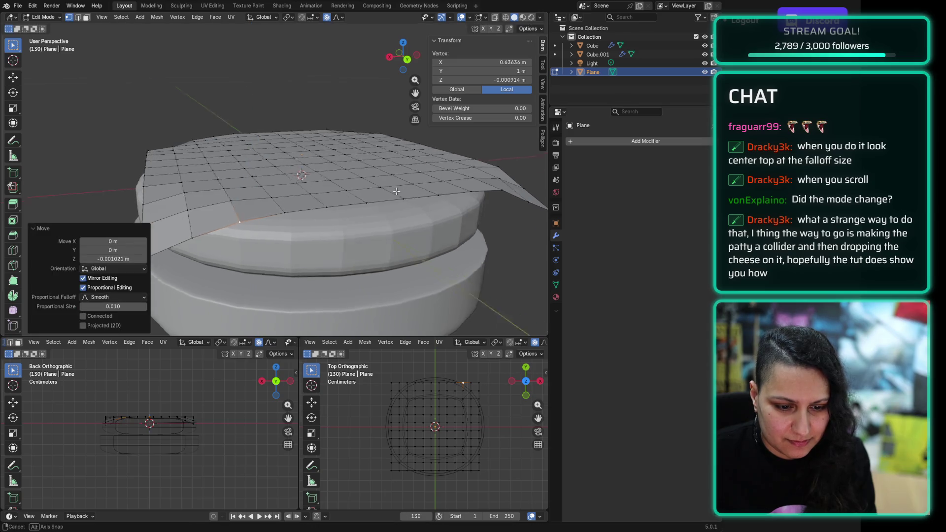
Step: Drop a front-side vertex and a left-edge vertex of the plane along Z
{"action": "middle_click_drag", "start_coordinate": [252, 222], "coordinate": [323, 206]}
{"action": "left_click", "coordinate": [269, 218]}
{"action": "key", "text": "g"}
{"action": "key", "text": "z"}
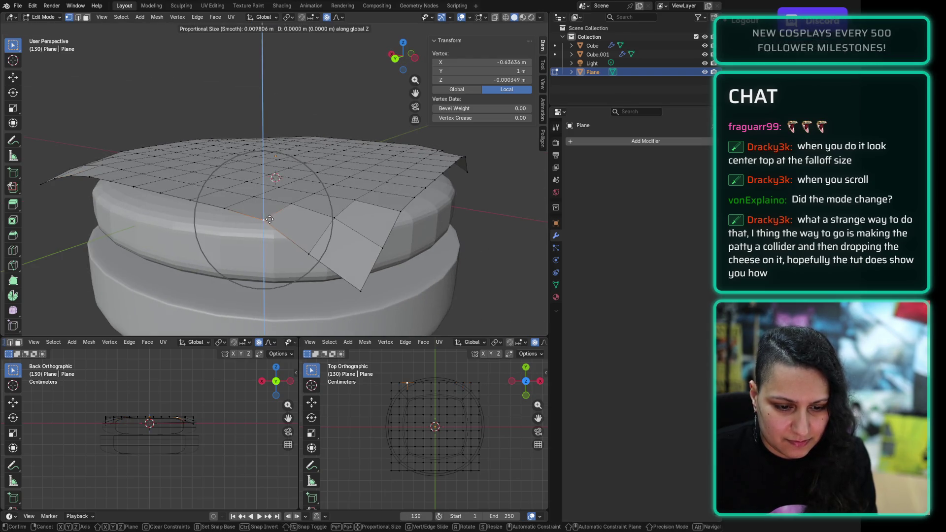
{"action": "left_click", "coordinate": [275, 221]}
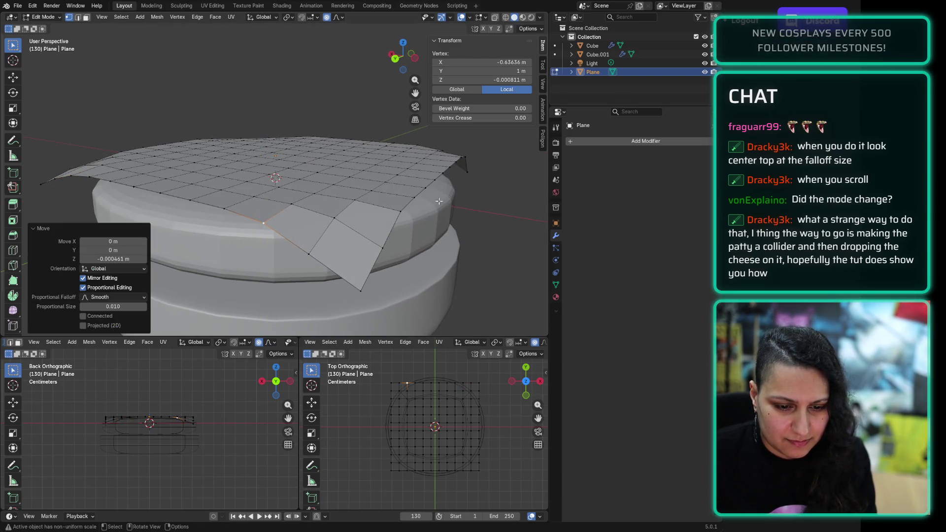
{"action": "left_click", "coordinate": [400, 212]}
{"action": "key", "text": "g"}
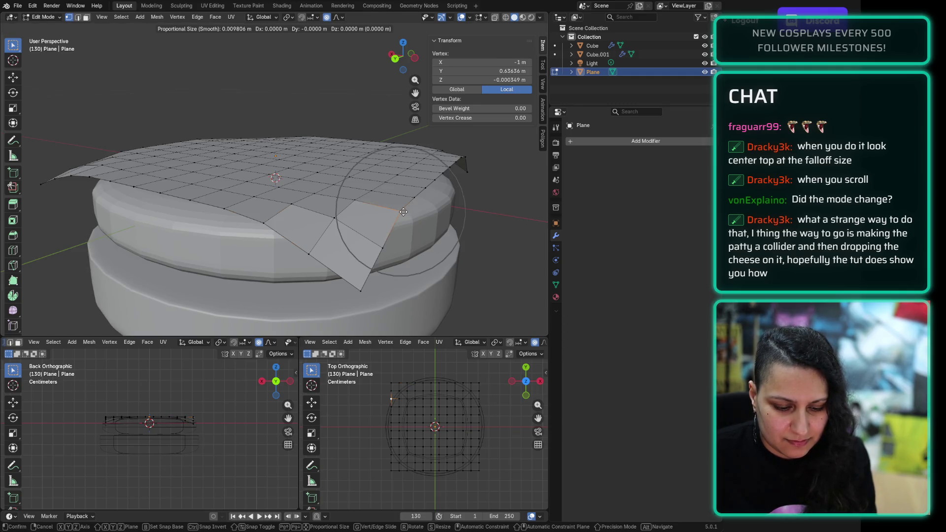
{"action": "key", "text": "z"}
{"action": "left_click", "coordinate": [402, 214]}
Step: Lower another rim vertex so the edge droops, then select the next edge point
{"action": "middle_click_drag", "start_coordinate": [402, 214], "coordinate": [361, 208]}
{"action": "left_click", "coordinate": [374, 174]}
{"action": "key", "text": "g"}
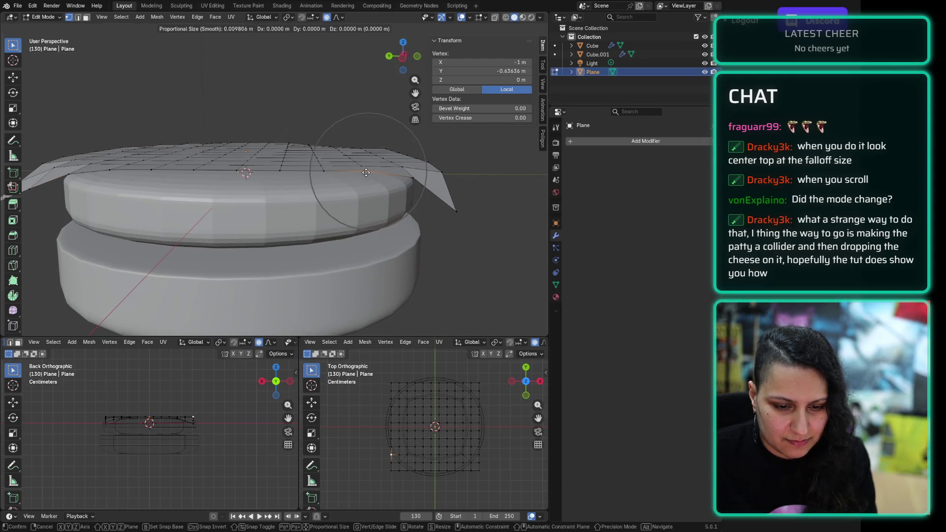
{"action": "key", "text": "z"}
{"action": "left_click", "coordinate": [373, 175]}
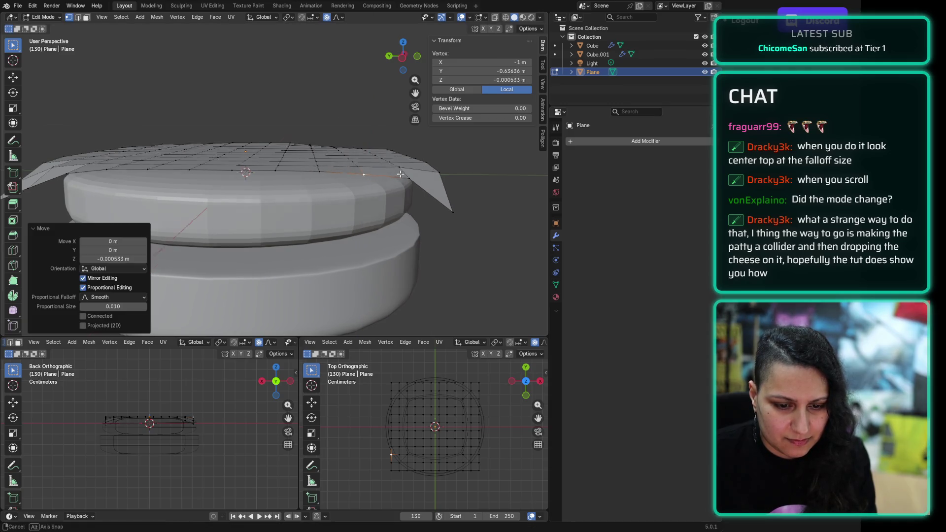
{"action": "middle_click_drag", "start_coordinate": [374, 175], "coordinate": [328, 185]}
{"action": "left_click", "coordinate": [246, 204]}
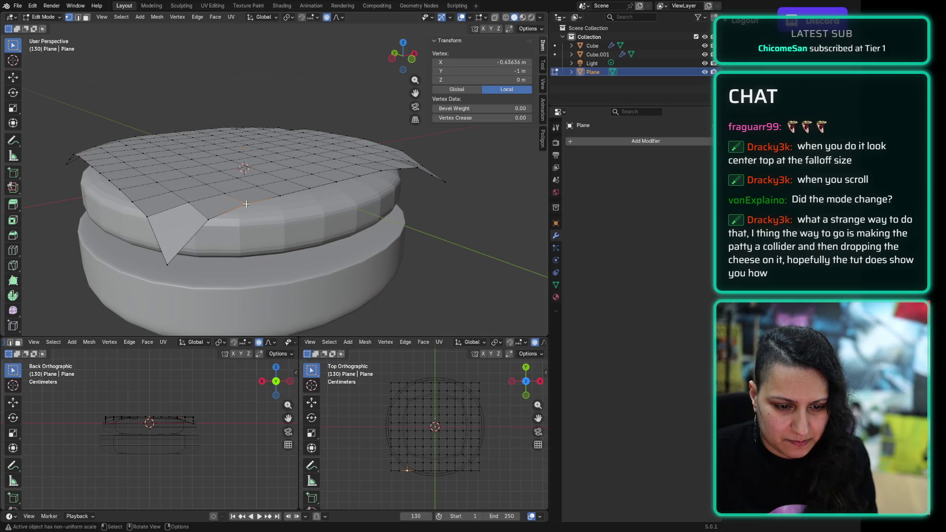
Step: Pull the selected edge vertex down along Z over the patty's side
{"action": "key", "text": "g"}
{"action": "key", "text": "z"}
{"action": "left_click", "coordinate": [250, 210]}
{"action": "mouse_move", "coordinate": [250, 209]}
{"action": "middle_mouse_down"}
{"action": "mouse_move", "coordinate": [477, 205]}
{"action": "mouse_move", "coordinate": [513, 193]}
{"action": "mouse_move", "coordinate": [52, 190]}
{"action": "mouse_move", "coordinate": [81, 222]}
{"action": "mouse_move", "coordinate": [89, 199]}
{"action": "mouse_move", "coordinate": [97, 221]}
{"action": "mouse_move", "coordinate": [156, 200]}
{"action": "middle_mouse_up"}
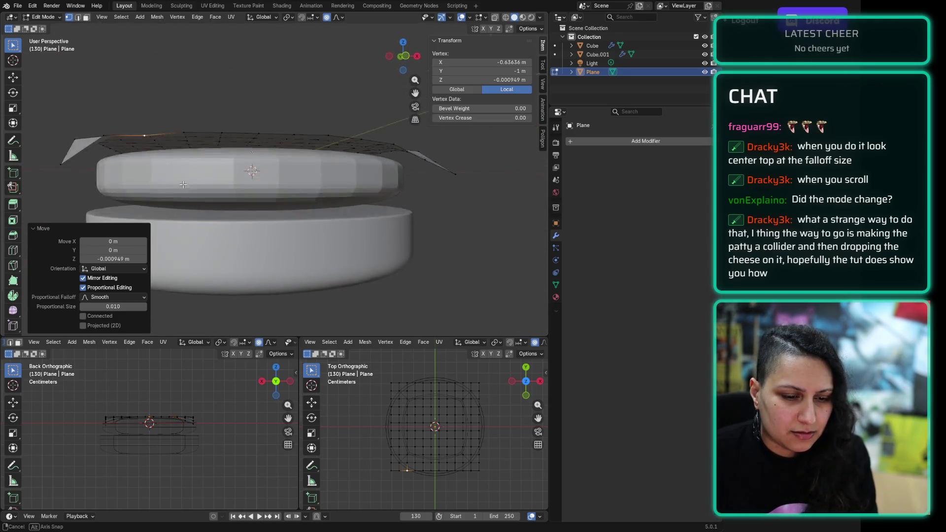
{"action": "middle_click_drag", "start_coordinate": [209, 184], "coordinate": [230, 206]}
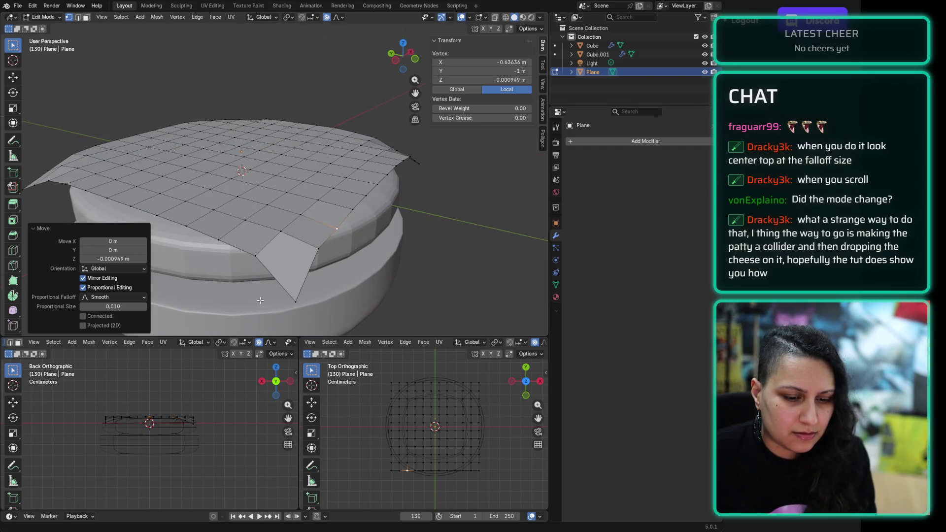
{"action": "middle_click_drag", "start_coordinate": [261, 302], "coordinate": [295, 280]}
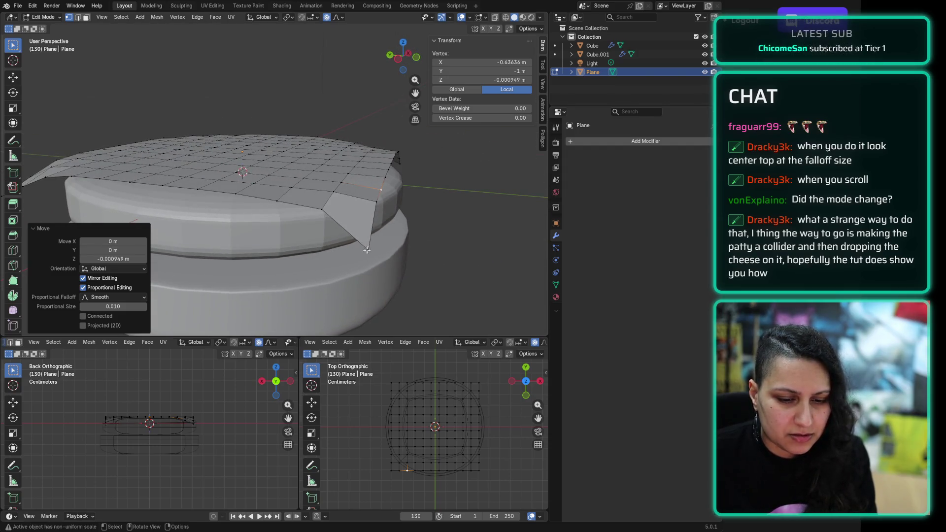
Step: Lower the cheese plane's corner tip further along Z
{"action": "left_click", "coordinate": [370, 251]}
{"action": "middle_click_drag", "start_coordinate": [369, 251], "coordinate": [265, 168]}
{"action": "key", "text": "g"}
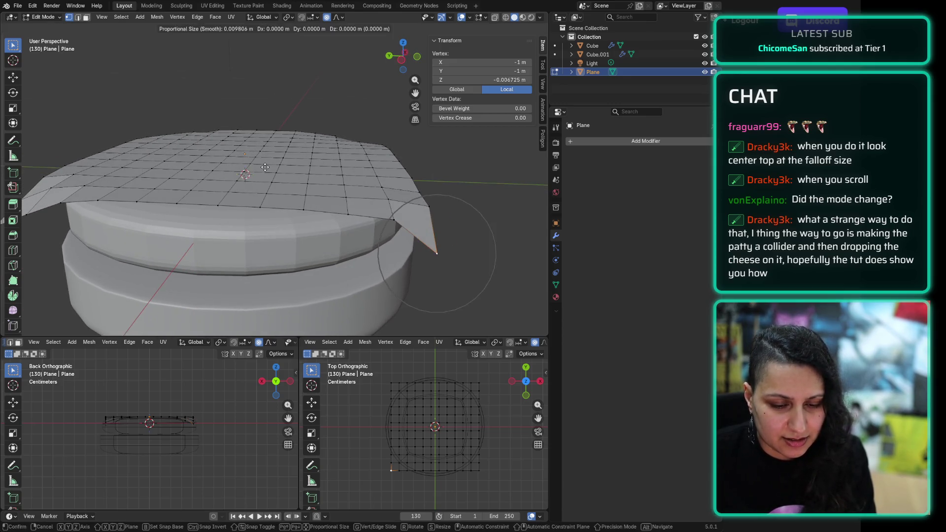
{"action": "key", "text": "z"}
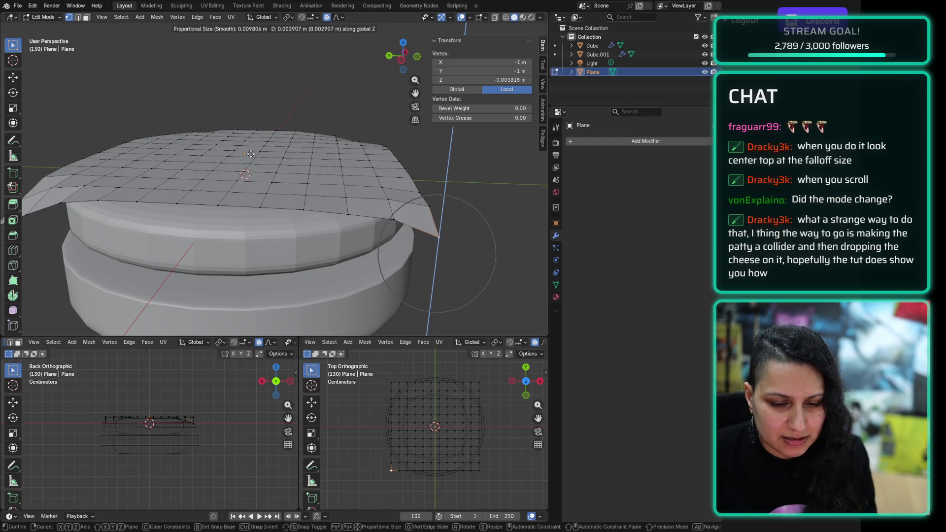
{"action": "left_click", "coordinate": [247, 156]}
{"action": "mouse_move", "coordinate": [290, 178]}
{"action": "middle_mouse_down"}
{"action": "mouse_move", "coordinate": [181, 152]}
{"action": "mouse_move", "coordinate": [301, 172]}
{"action": "mouse_move", "coordinate": [310, 183]}
{"action": "mouse_move", "coordinate": [303, 172]}
{"action": "middle_mouse_up"}
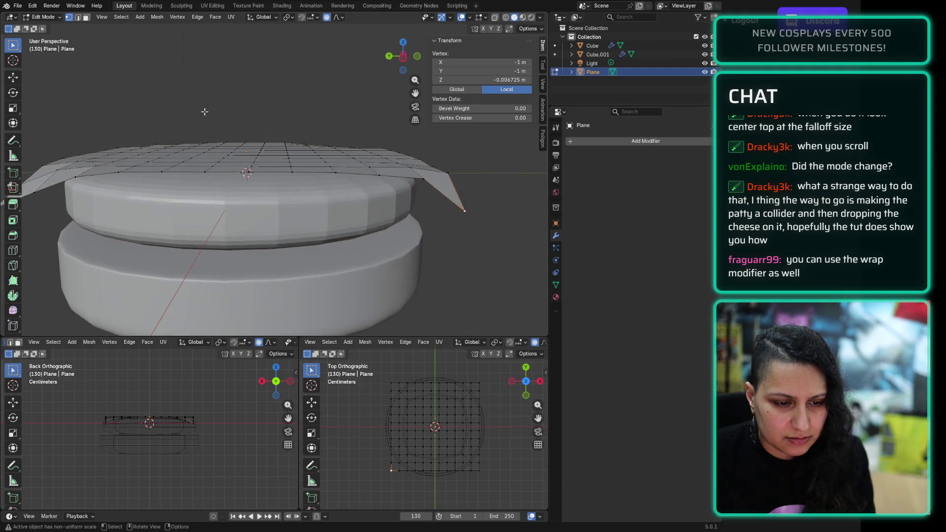
{"action": "left_click", "coordinate": [43, 17]}
Step: In Object Mode, lower the cheese plane and the patty Cube.001 slightly along Z
{"action": "left_click", "coordinate": [49, 28]}
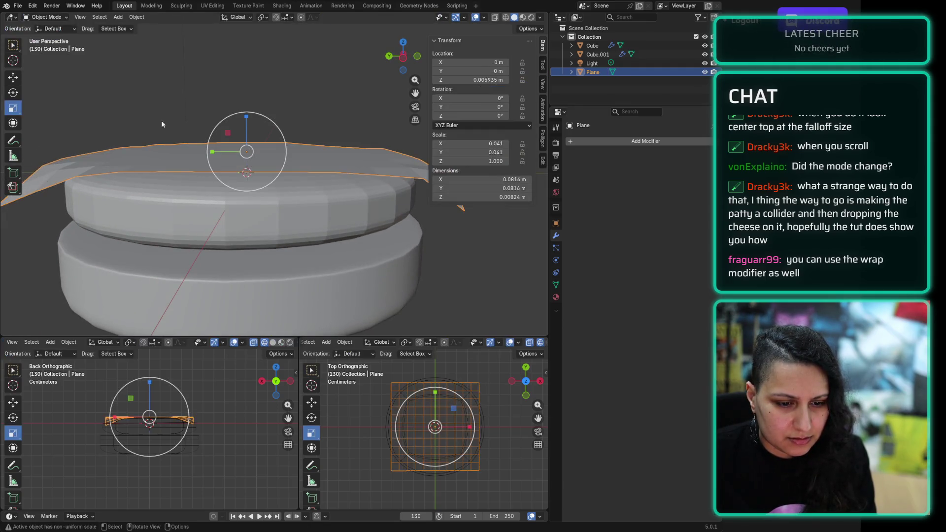
{"action": "middle_click_drag", "start_coordinate": [183, 217], "coordinate": [192, 213]}
{"action": "key", "text": "g"}
{"action": "key", "text": "z"}
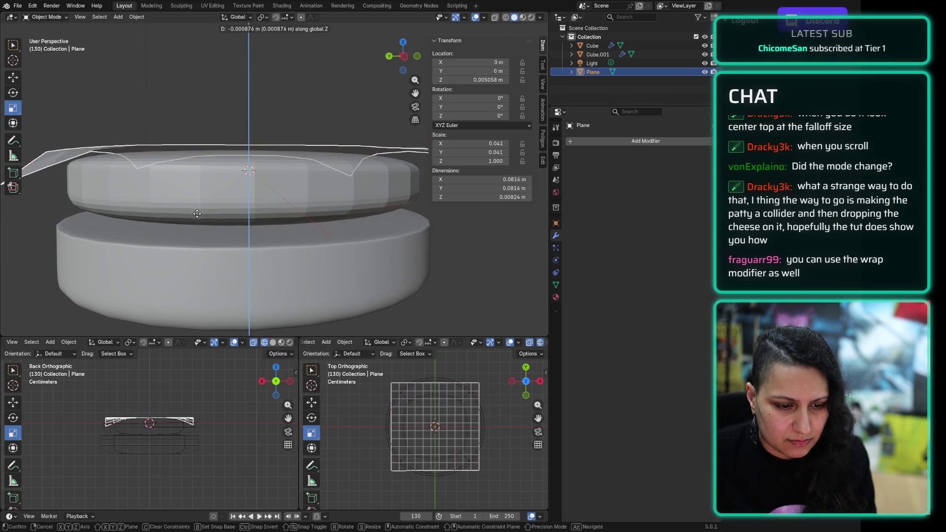
{"action": "left_click", "coordinate": [201, 217]}
{"action": "left_click", "coordinate": [211, 200]}
{"action": "key", "text": "g"}
{"action": "key", "text": "z"}
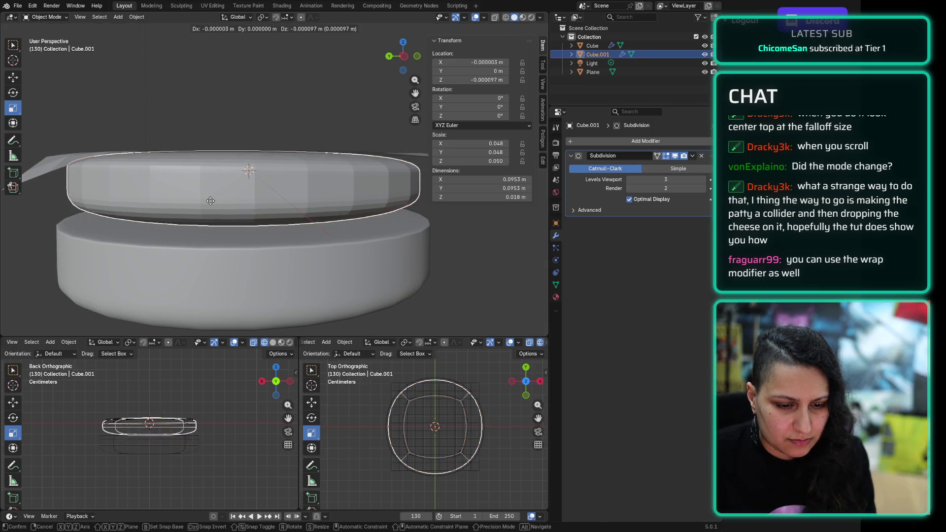
{"action": "left_click", "coordinate": [223, 161]}
Step: Clear the selection and save the file as burger.blend
{"action": "middle_click_drag", "start_coordinate": [223, 162], "coordinate": [167, 195]}
{"action": "key", "text": "alt+a"}
{"action": "mouse_move", "coordinate": [244, 122]}
{"action": "middle_mouse_down"}
{"action": "mouse_move", "coordinate": [207, 99]}
{"action": "mouse_move", "coordinate": [177, 128]}
{"action": "mouse_move", "coordinate": [103, 90]}
{"action": "mouse_move", "coordinate": [148, 119]}
{"action": "mouse_move", "coordinate": [241, 131]}
{"action": "mouse_move", "coordinate": [53, 28]}
{"action": "middle_mouse_up"}
{"action": "scroll", "coordinate": [160, 131], "scroll_direction": "up", "scroll_amount": 3}
{"action": "left_click", "coordinate": [53, 28]}
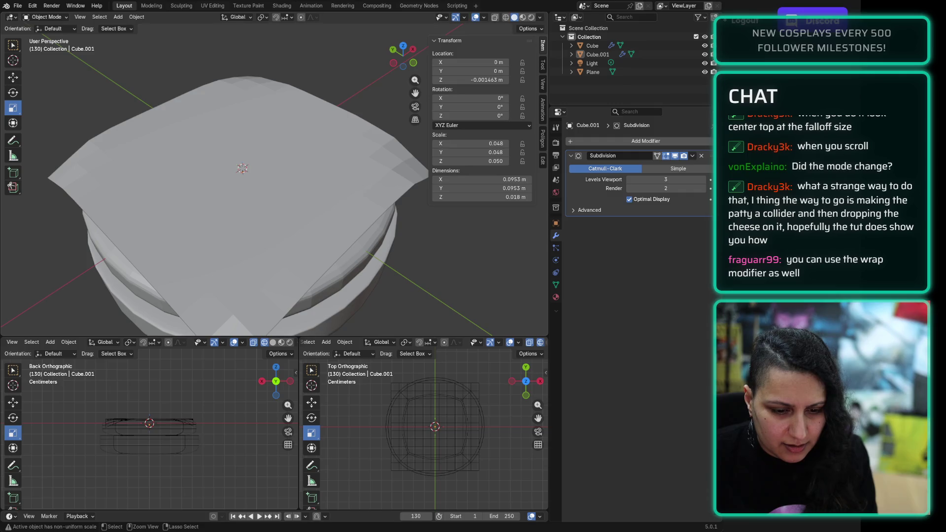
{"action": "key", "text": "ctrl+s"}
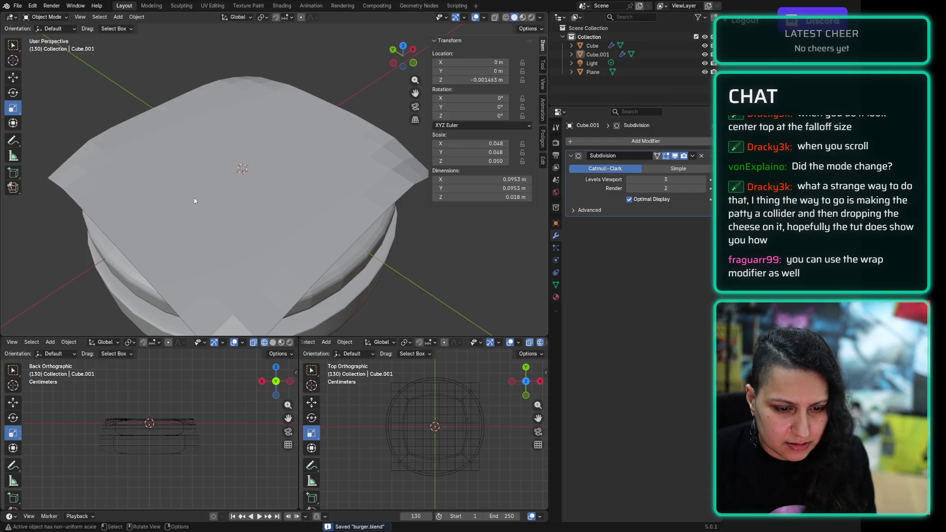
Step: Apply Shade Smooth to the cheese plane
{"action": "left_click", "coordinate": [191, 198]}
{"action": "right_click", "coordinate": [191, 197]}
{"action": "left_click", "coordinate": [180, 189]}
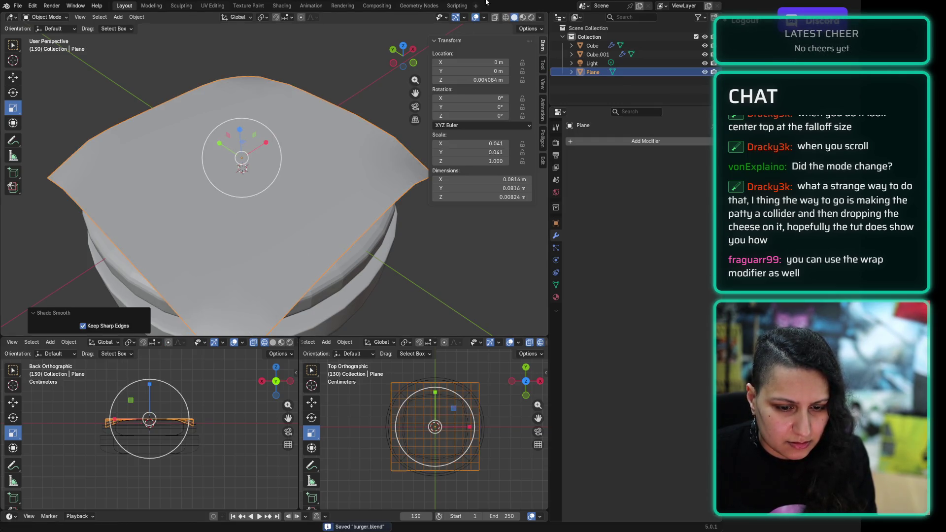
{"action": "mouse_move", "coordinate": [311, 183]}
{"action": "middle_mouse_down"}
{"action": "mouse_move", "coordinate": [276, 149]}
{"action": "mouse_move", "coordinate": [303, 158]}
{"action": "mouse_move", "coordinate": [267, 129]}
{"action": "middle_mouse_up"}
{"action": "scroll", "coordinate": [300, 99], "scroll_direction": "up", "scroll_amount": 4}
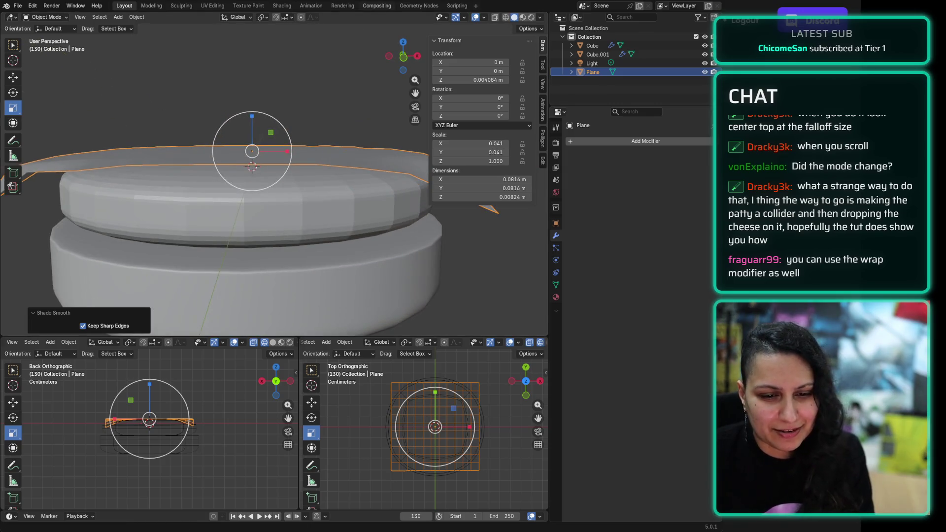
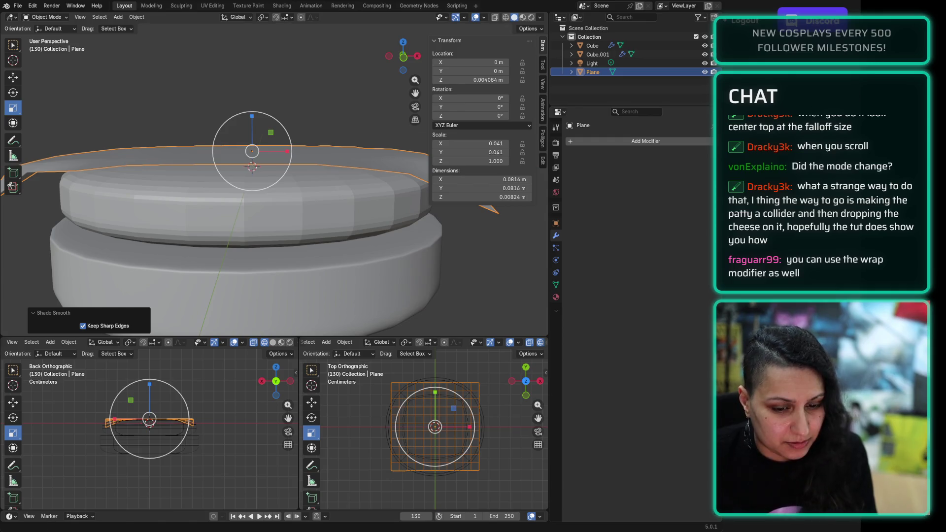
Step: Add a Solidify modifier to the cheese plane and try a 0.08 m thickness, then undo it
{"action": "left_click", "coordinate": [602, 142]}
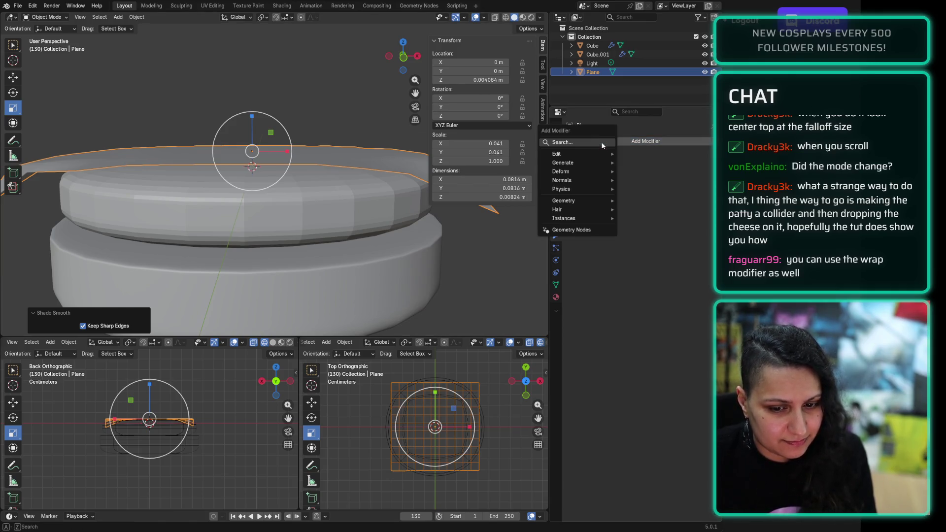
{"action": "type", "text": "solid"}
{"action": "key", "text": "Return"}
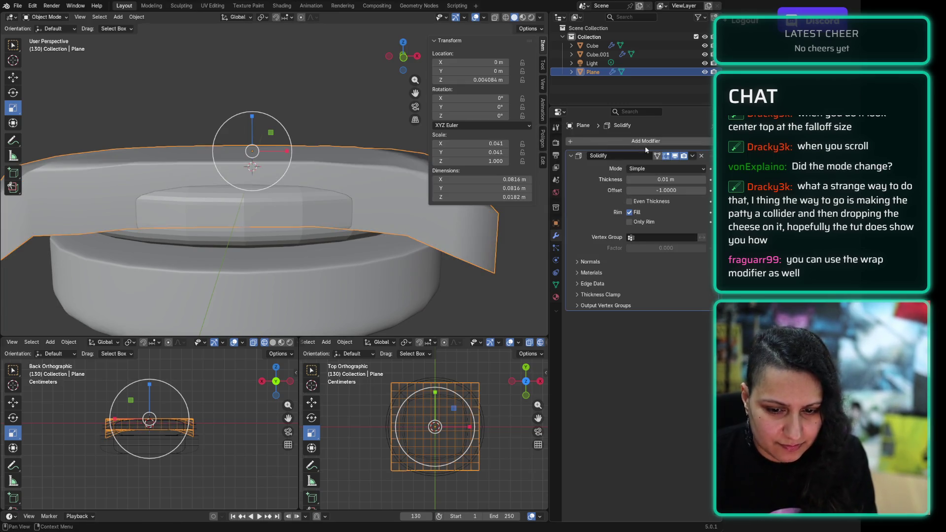
{"action": "left_click", "coordinate": [685, 181]}
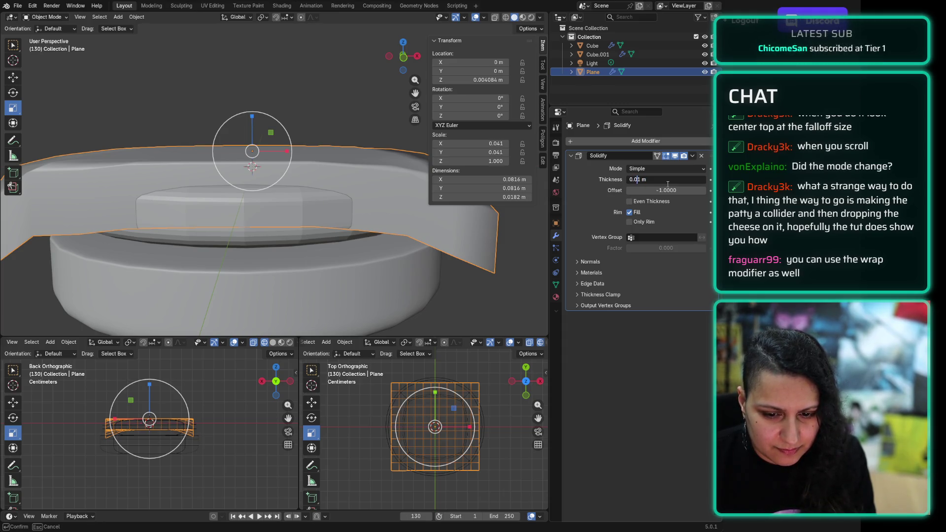
{"action": "type", "text": "8"}
{"action": "key", "text": "Return"}
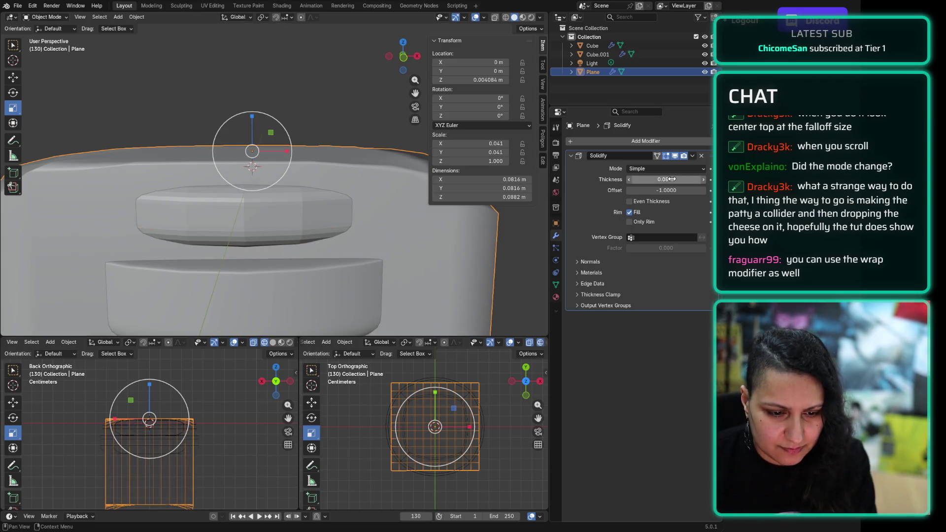
{"action": "left_click", "coordinate": [330, 99]}
{"action": "scroll", "coordinate": [333, 106], "scroll_direction": "down", "scroll_amount": 5}
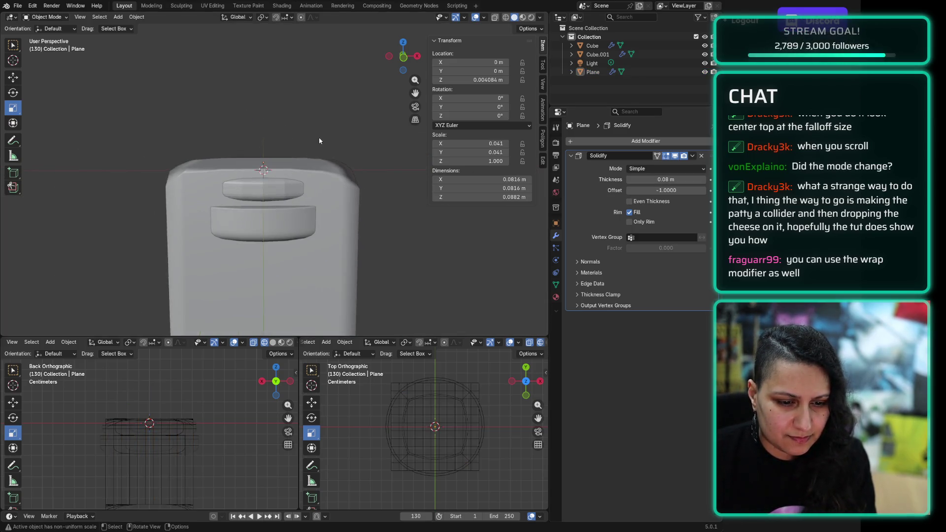
{"action": "key", "text": "ctrl+z"}
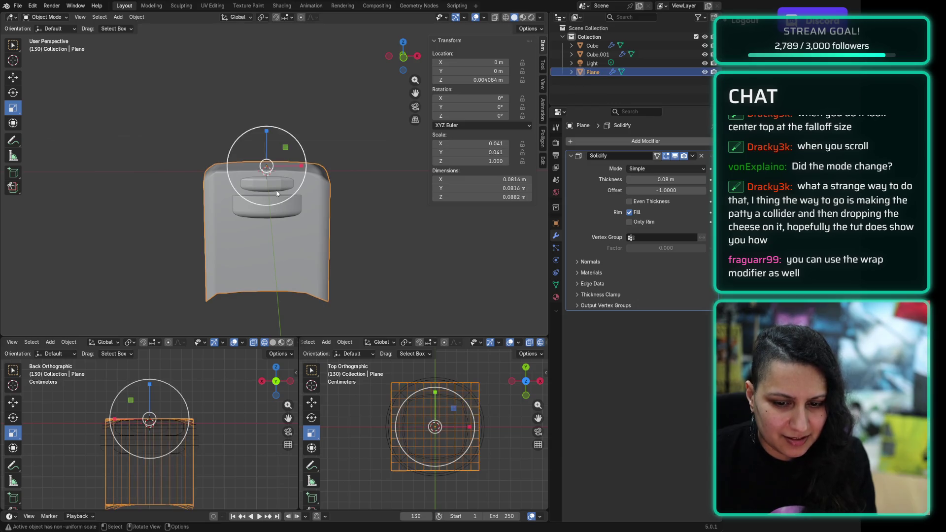
{"action": "key", "text": "ctrl+z"}
{"action": "scroll", "coordinate": [354, 171], "scroll_direction": "up", "scroll_amount": 2}
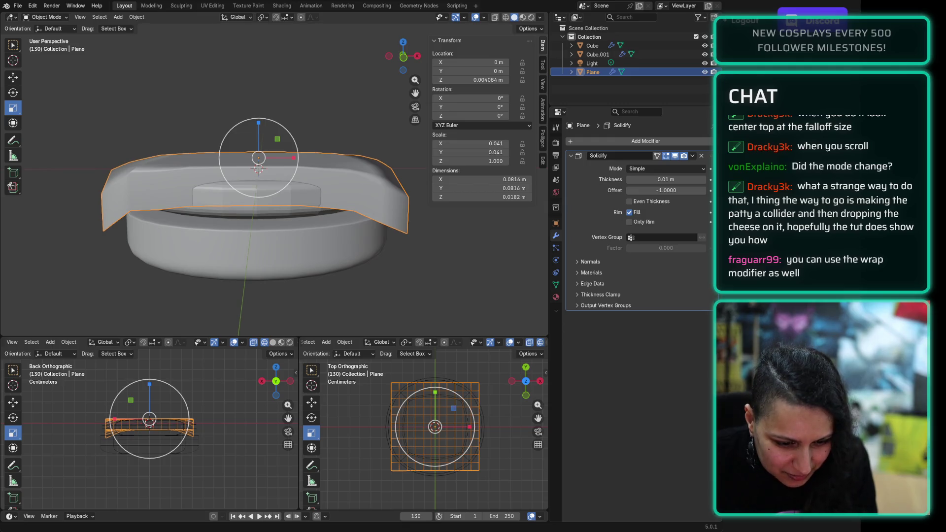
Step: Try a 0.008 m Solidify thickness, then undo back and remove the modifier
{"action": "left_click", "coordinate": [674, 181]}
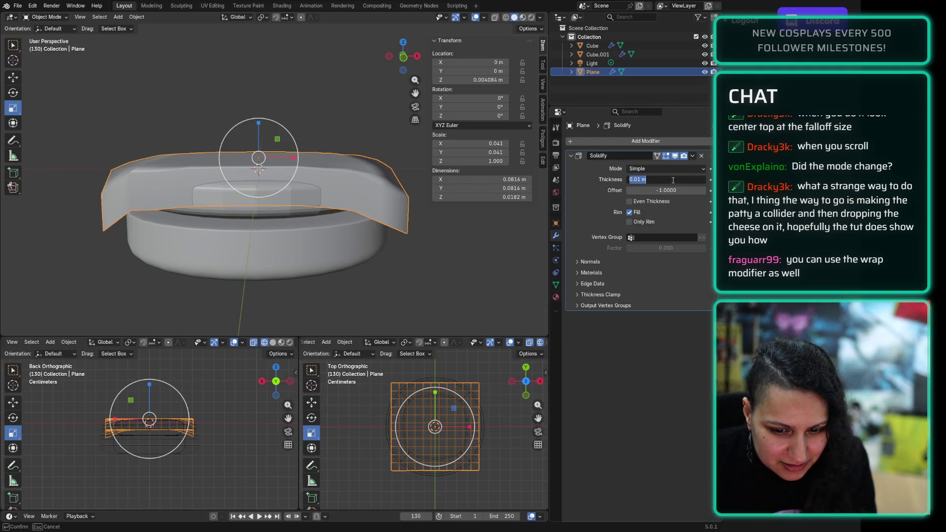
{"action": "left_click", "coordinate": [638, 180]}
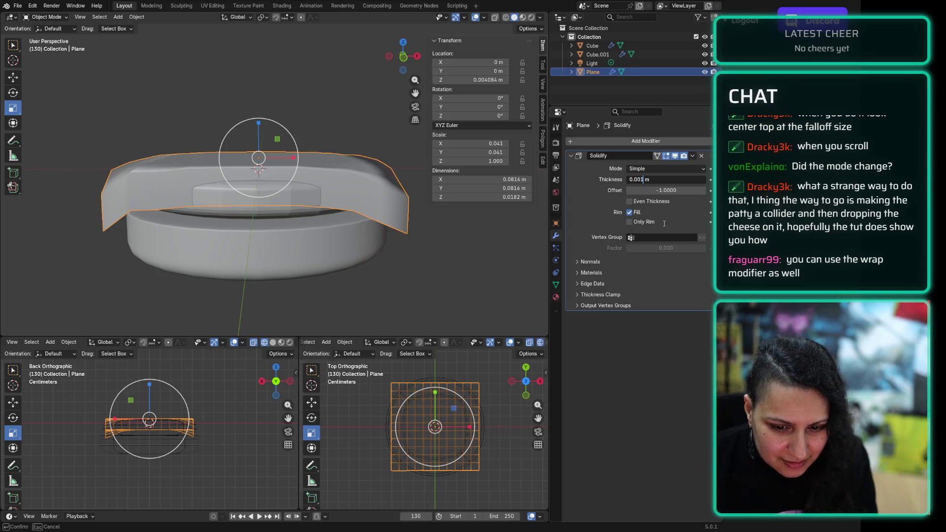
{"action": "type", "text": "8"}
{"action": "key", "text": "Return"}
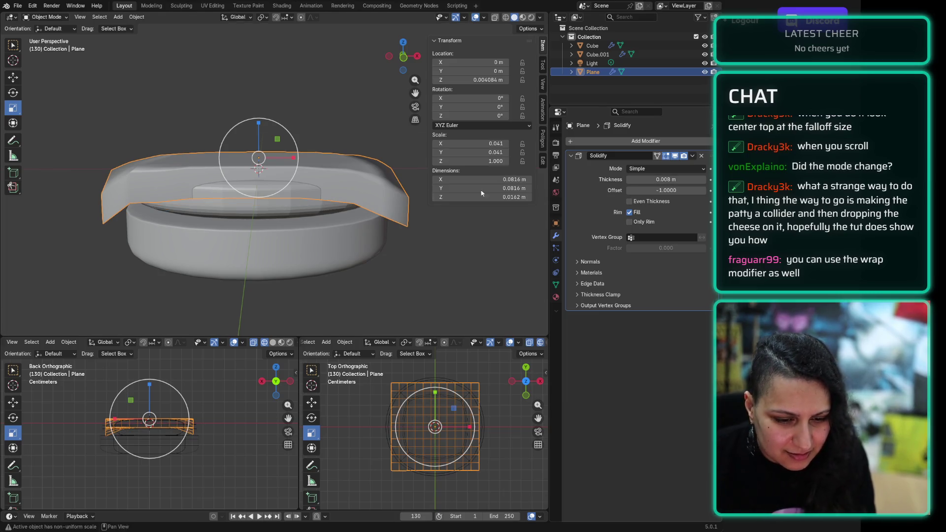
{"action": "left_click", "coordinate": [293, 247]}
{"action": "mouse_move", "coordinate": [292, 246]}
{"action": "middle_mouse_down"}
{"action": "mouse_move", "coordinate": [348, 232]}
{"action": "mouse_move", "coordinate": [341, 216]}
{"action": "middle_mouse_up"}
{"action": "key", "text": "ctrl+z"}
{"action": "key", "text": "ctrl+z"}
{"action": "mouse_move", "coordinate": [404, 194]}
{"action": "middle_mouse_down"}
{"action": "mouse_move", "coordinate": [346, 192]}
{"action": "mouse_move", "coordinate": [284, 168]}
{"action": "mouse_move", "coordinate": [272, 141]}
{"action": "middle_mouse_up"}
{"action": "key", "text": "ctrl+z"}
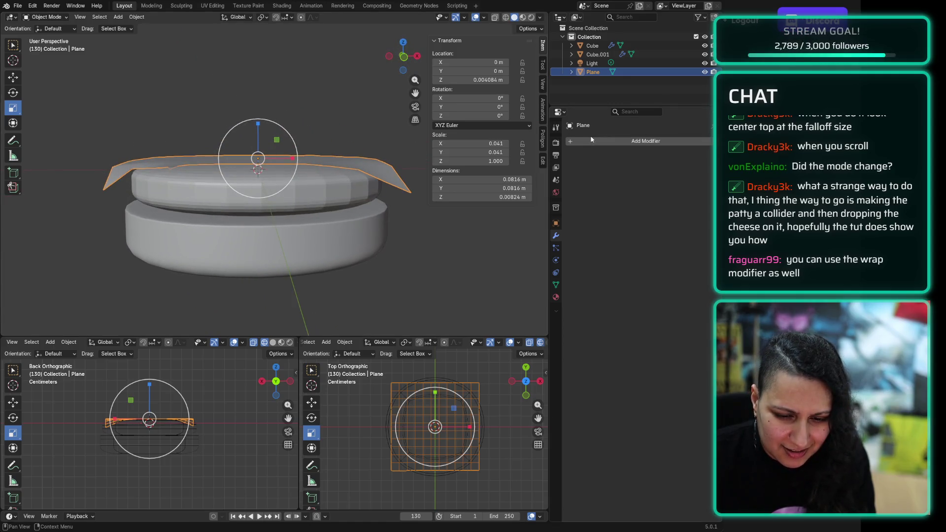
Step: Re-add Solidify to the cheese plane, setting thickness to 0.001 m and then 0.008 m
{"action": "left_click", "coordinate": [592, 141]}
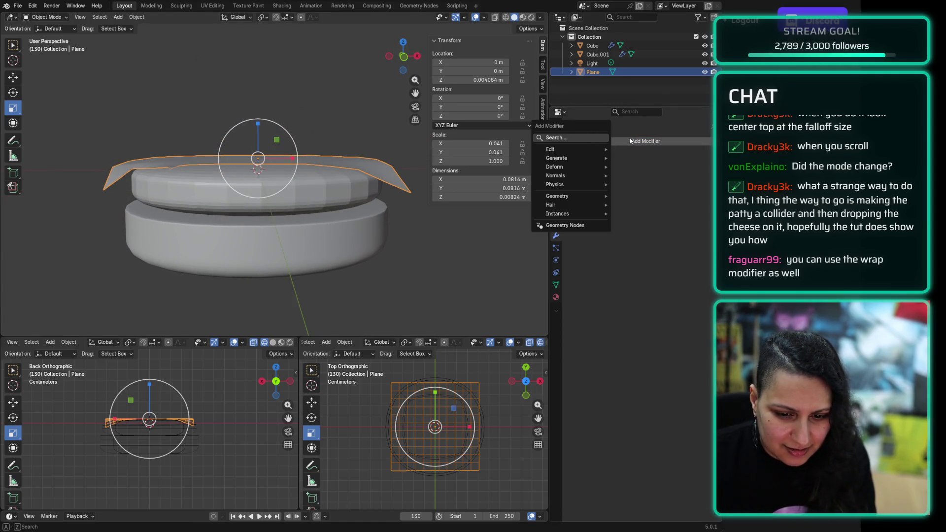
{"action": "type", "text": "solid"}
{"action": "key", "text": "Return"}
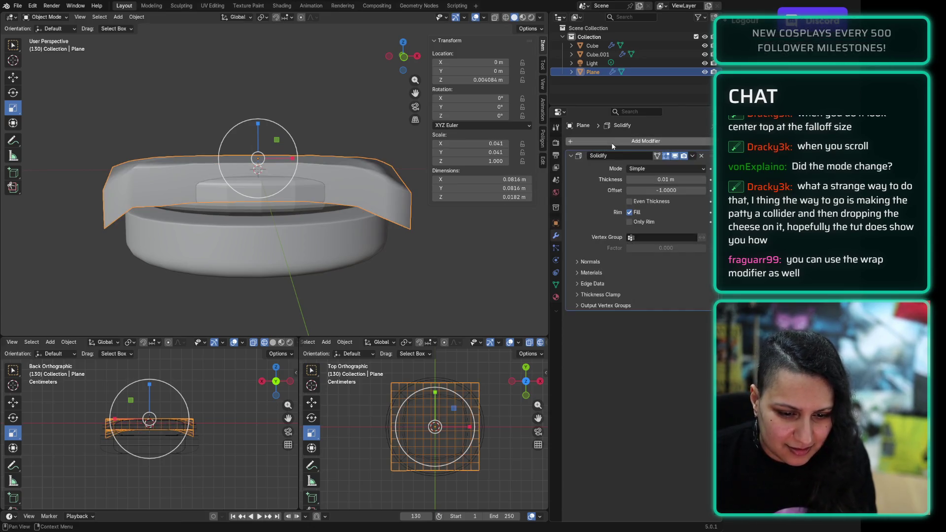
{"action": "left_click", "coordinate": [662, 181]}
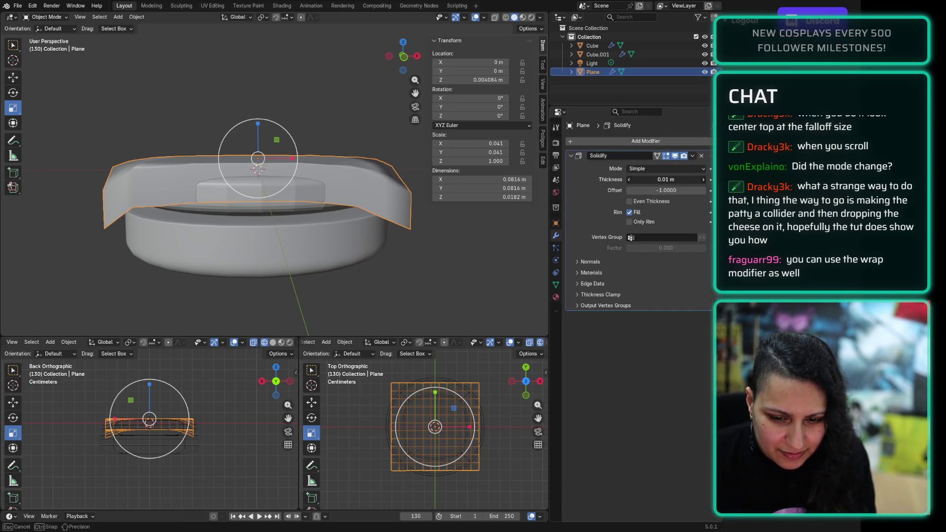
{"action": "key", "text": "Home"}
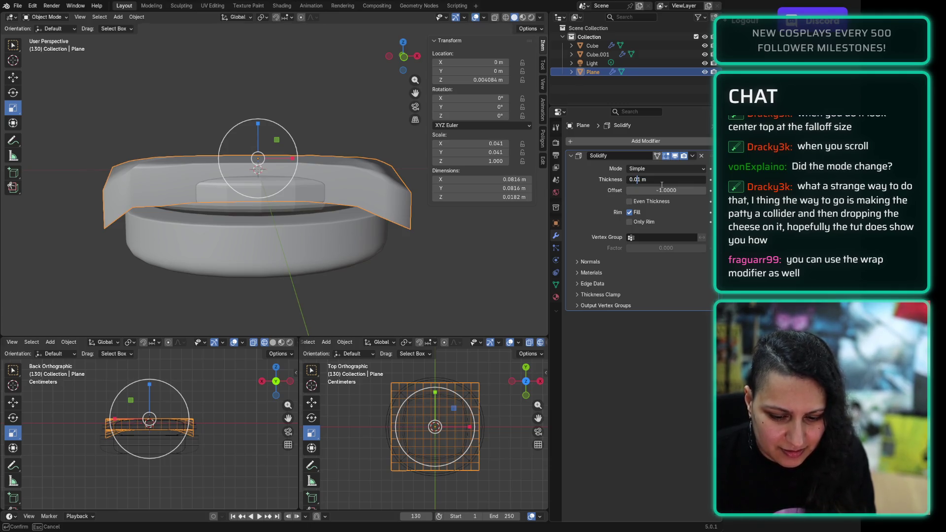
{"action": "type", "text": "0"}
{"action": "key", "text": "Return"}
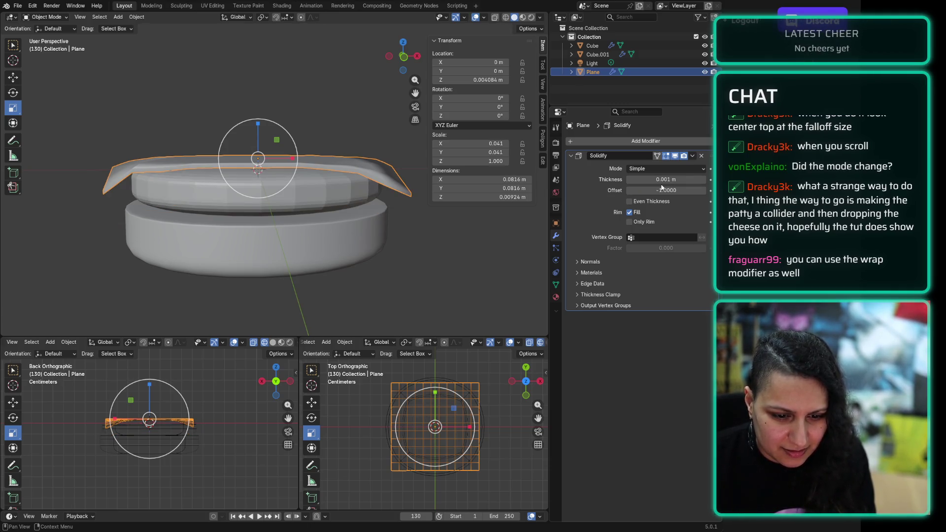
{"action": "left_click", "coordinate": [669, 180]}
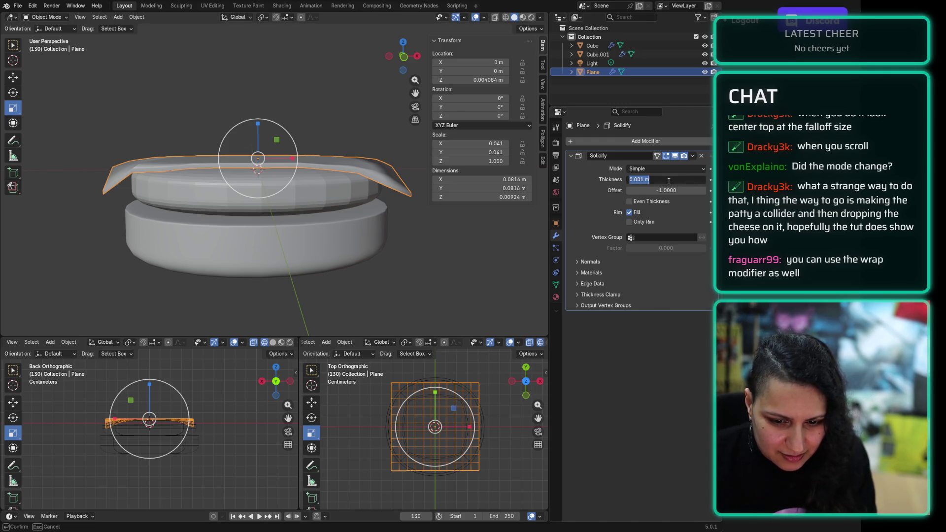
{"action": "key", "text": "Right"}
{"action": "key", "text": "Left"}
{"action": "key", "text": "Left"}
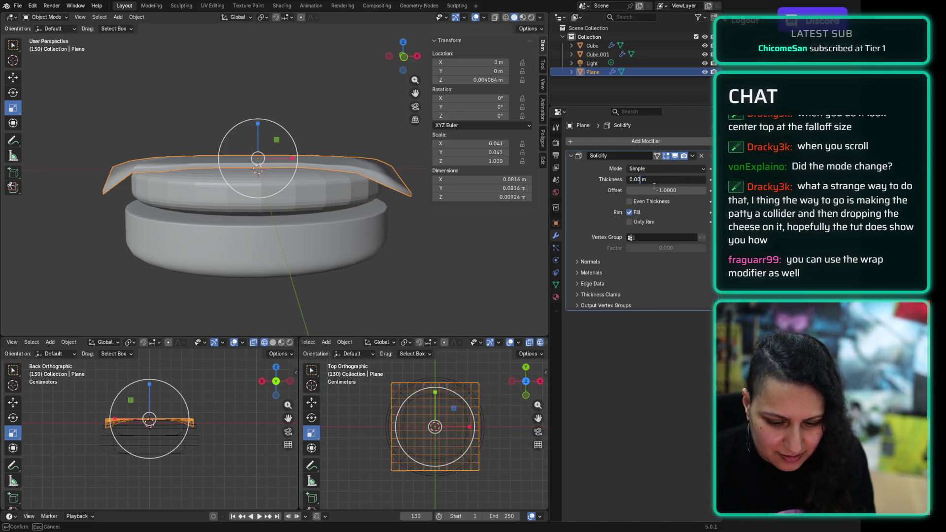
{"action": "key", "text": "Return"}
Step: Set the Solidify thickness to 0.0008 m and the offset to 1.0
{"action": "left_click", "coordinate": [335, 279]}
{"action": "mouse_move", "coordinate": [336, 279]}
{"action": "middle_mouse_down"}
{"action": "mouse_move", "coordinate": [371, 274]}
{"action": "mouse_move", "coordinate": [382, 260]}
{"action": "middle_mouse_up"}
{"action": "mouse_move", "coordinate": [663, 180]}
{"action": "left_mouse_down"}
{"action": "mouse_move", "coordinate": [636, 180]}
{"action": "mouse_move", "coordinate": [700, 181]}
{"action": "mouse_move", "coordinate": [674, 181]}
{"action": "left_mouse_up"}
{"action": "left_click", "coordinate": [673, 181]}
{"action": "type", "text": "0"}
{"action": "type", "text": "08"}
{"action": "key", "text": "Return"}
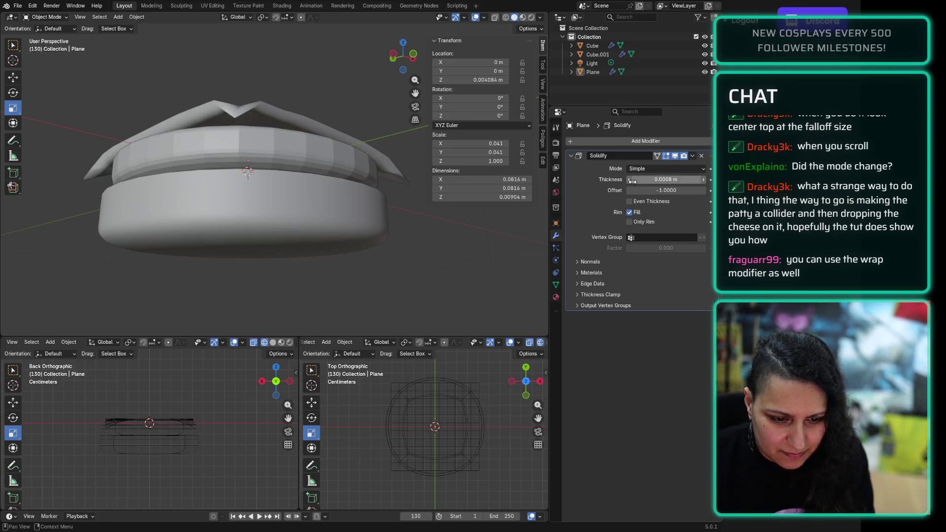
{"action": "mouse_move", "coordinate": [296, 190]}
{"action": "middle_mouse_down"}
{"action": "mouse_move", "coordinate": [337, 199]}
{"action": "mouse_move", "coordinate": [288, 105]}
{"action": "middle_mouse_up"}
{"action": "scroll", "coordinate": [289, 105], "scroll_direction": "up", "scroll_amount": 3}
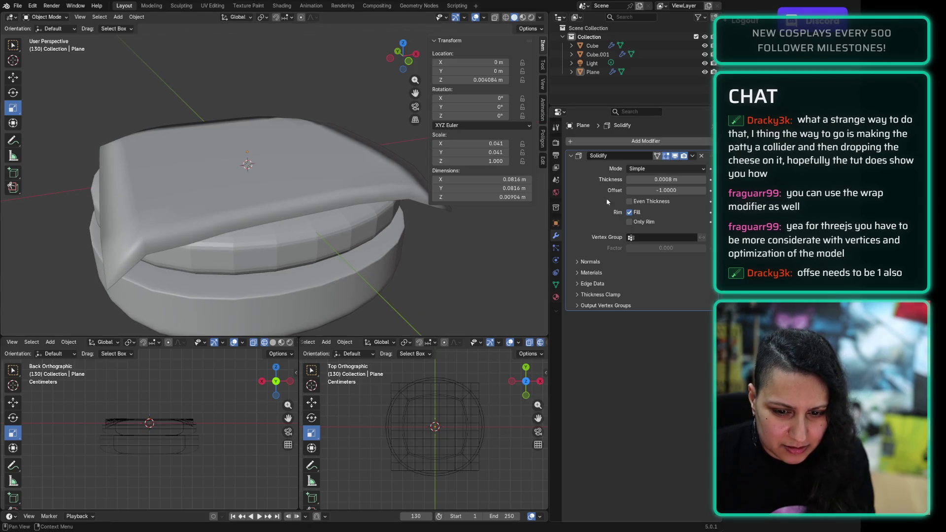
{"action": "left_click", "coordinate": [689, 195]}
{"action": "type", "text": "1.0000"}
{"action": "key", "text": "Return"}
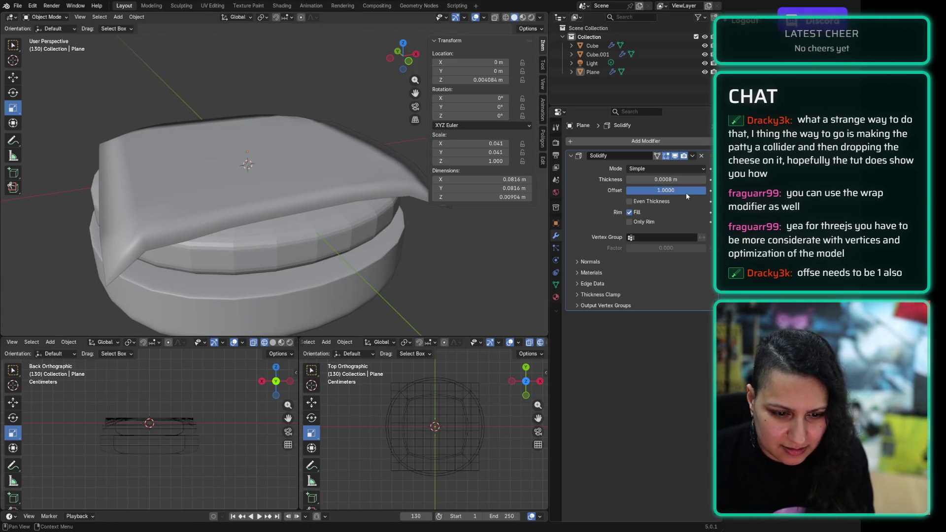
{"action": "mouse_move", "coordinate": [395, 261]}
{"action": "middle_mouse_down"}
{"action": "mouse_move", "coordinate": [363, 247]}
{"action": "mouse_move", "coordinate": [380, 249]}
{"action": "middle_mouse_up"}
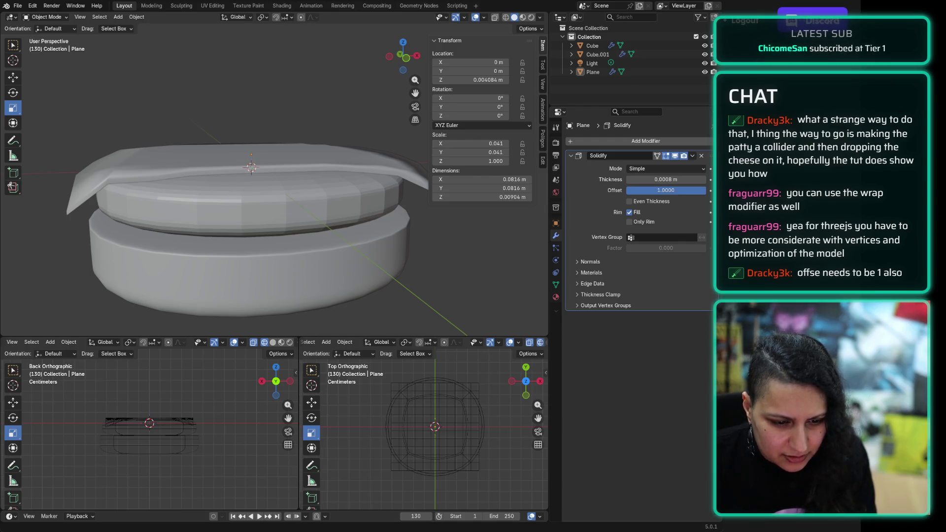
Step: Apply Shade Smooth to the cheese plane
{"action": "middle_click_drag", "start_coordinate": [317, 160], "coordinate": [272, 196]}
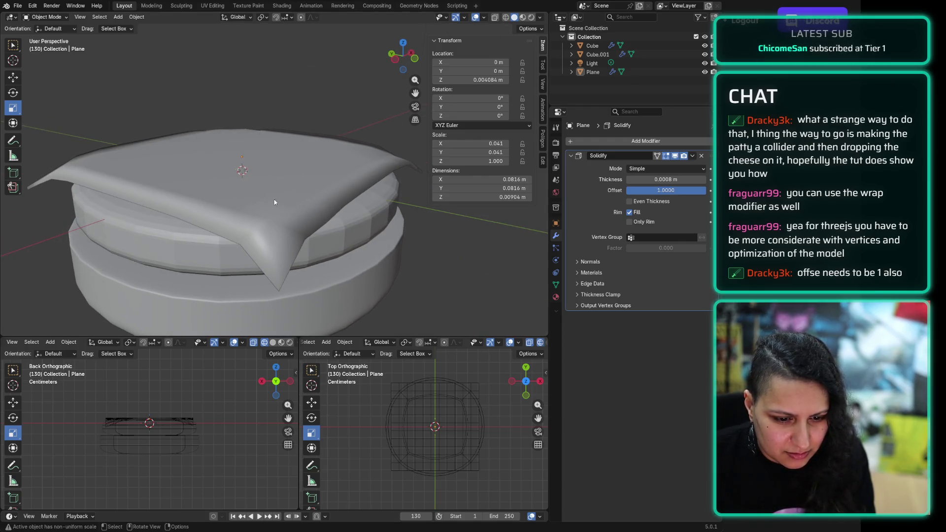
{"action": "left_click", "coordinate": [273, 200]}
{"action": "right_click", "coordinate": [276, 206]}
{"action": "left_click", "coordinate": [276, 207]}
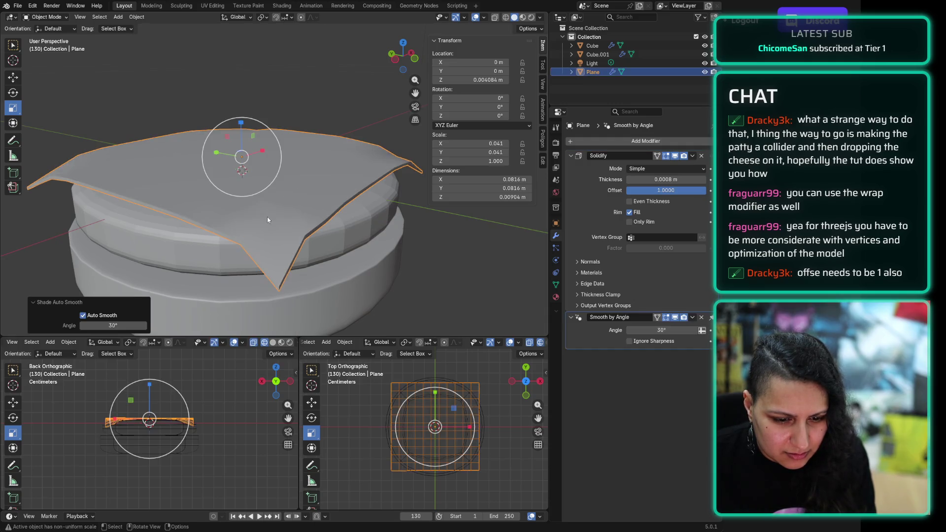
{"action": "left_click", "coordinate": [375, 261]}
{"action": "mouse_move", "coordinate": [468, 285]}
{"action": "middle_mouse_down"}
{"action": "mouse_move", "coordinate": [370, 275]}
{"action": "mouse_move", "coordinate": [437, 286]}
{"action": "middle_mouse_up"}
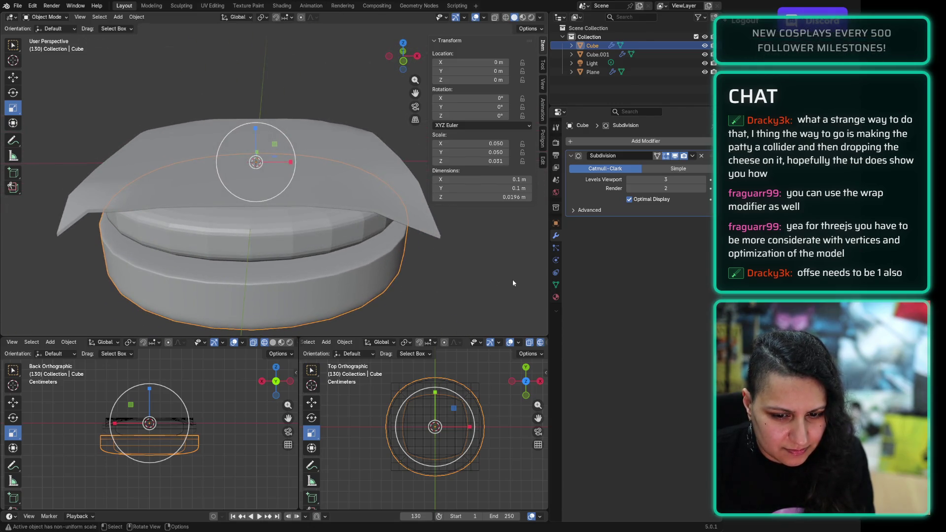
Step: Add Shade Auto Smooth to the cheese, creating a 30° Smooth by Angle modifier
{"action": "left_click", "coordinate": [342, 132]}
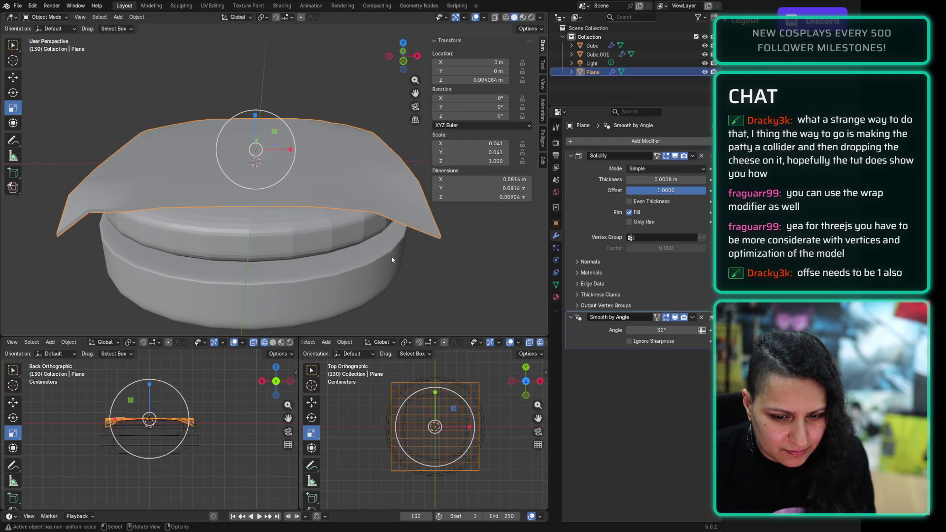
{"action": "right_click", "coordinate": [372, 177]}
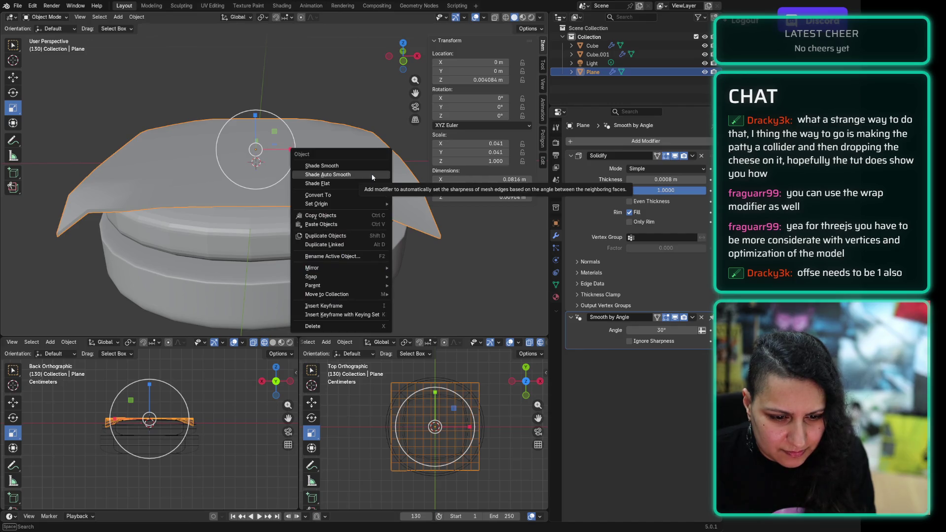
{"action": "left_click", "coordinate": [373, 178]}
{"action": "left_click", "coordinate": [457, 262]}
{"action": "mouse_move", "coordinate": [457, 263]}
{"action": "middle_mouse_down"}
{"action": "mouse_move", "coordinate": [276, 245]}
{"action": "mouse_move", "coordinate": [281, 251]}
{"action": "mouse_move", "coordinate": [237, 250]}
{"action": "middle_mouse_up"}
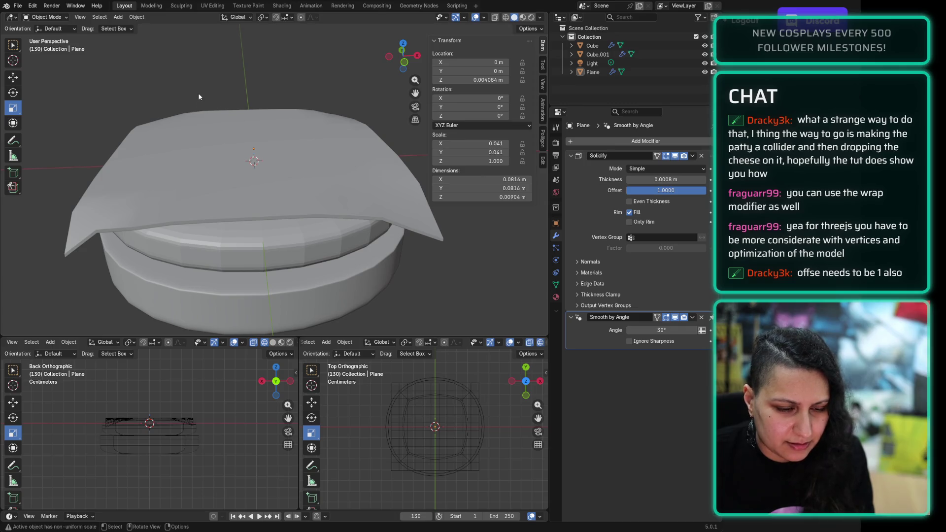
{"action": "scroll", "coordinate": [202, 94], "scroll_direction": "down", "scroll_amount": 1}
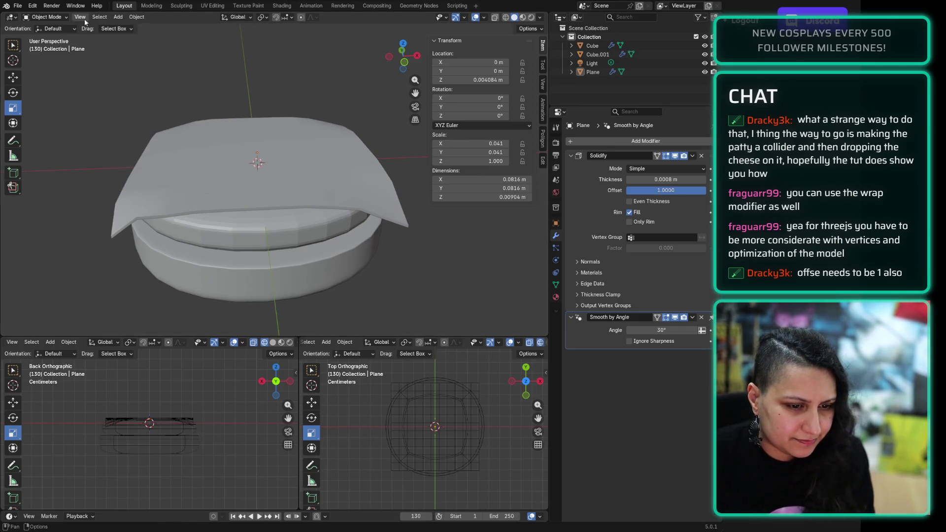
Step: Add a mesh cube and set its X, Y and Z dimensions to 0.1 m
{"action": "left_click", "coordinate": [118, 17]}
{"action": "mouse_move", "coordinate": [148, 27]}
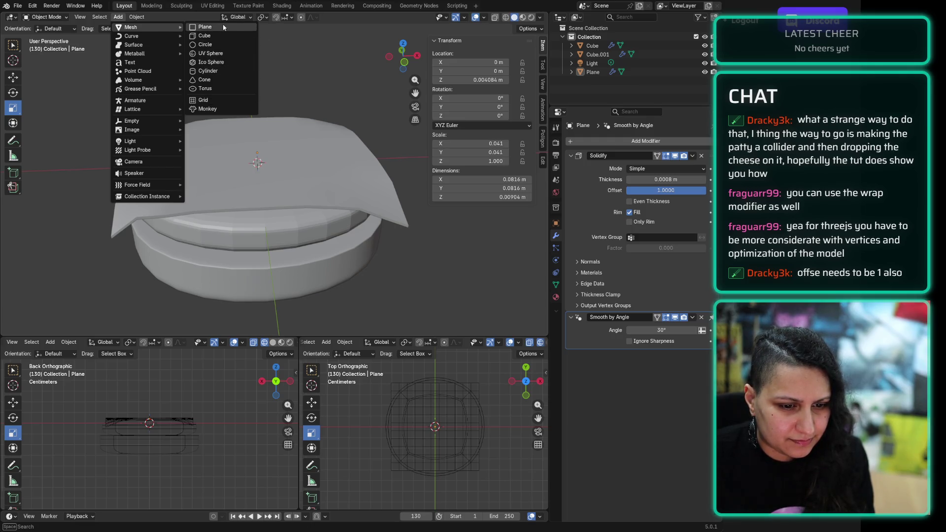
{"action": "left_click", "coordinate": [204, 35]}
{"action": "left_click", "coordinate": [480, 180]}
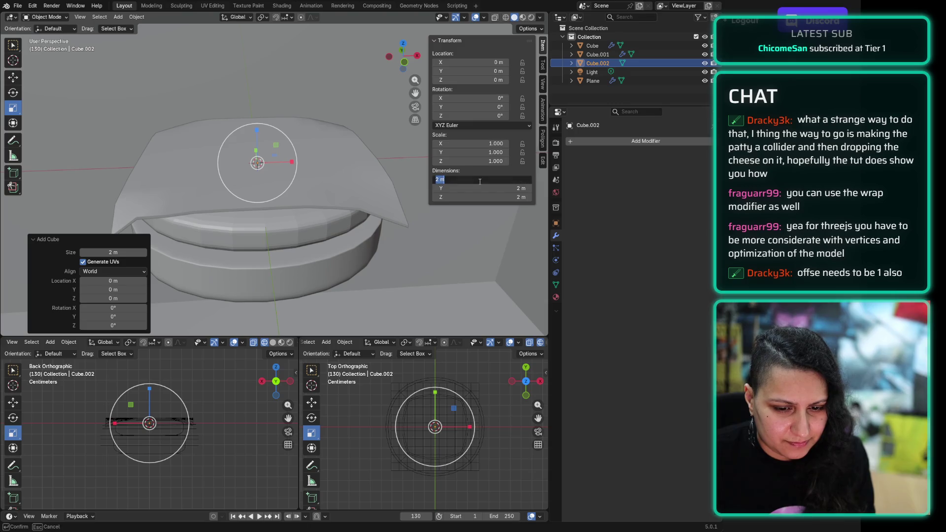
{"action": "key", "text": "Tab"}
{"action": "type", "text": "10"}
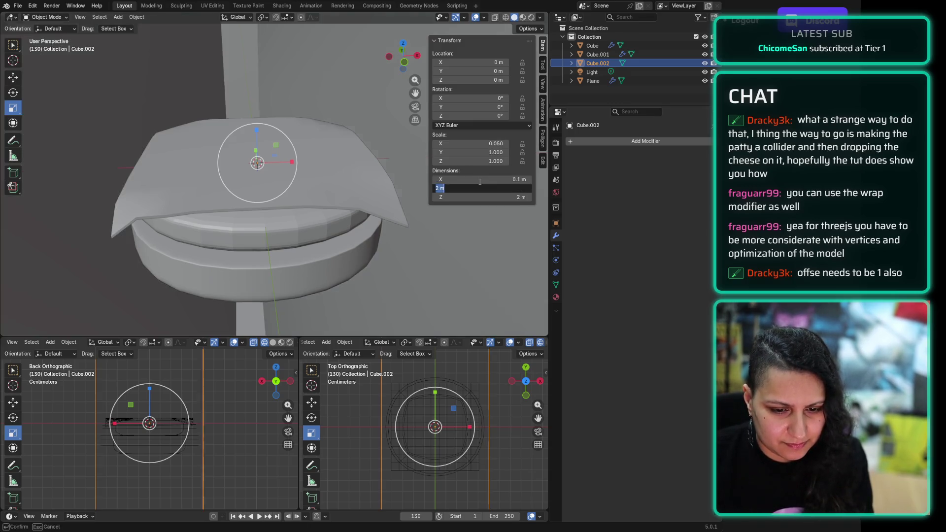
{"action": "key", "text": "Tab"}
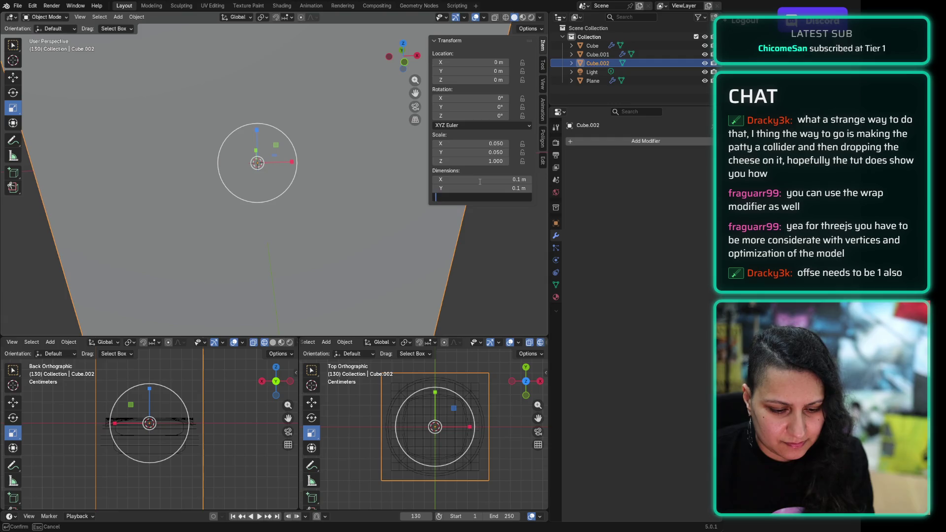
{"action": "type", "text": "10"}
{"action": "key", "text": "Return"}
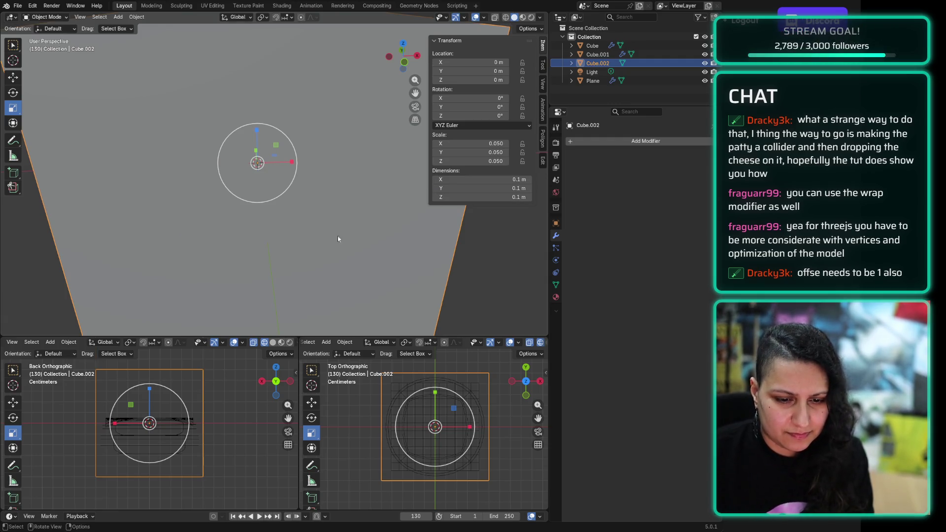
{"action": "scroll", "coordinate": [306, 188], "scroll_direction": "down", "scroll_amount": 4}
{"action": "scroll", "coordinate": [306, 188], "scroll_direction": "up", "scroll_amount": 3}
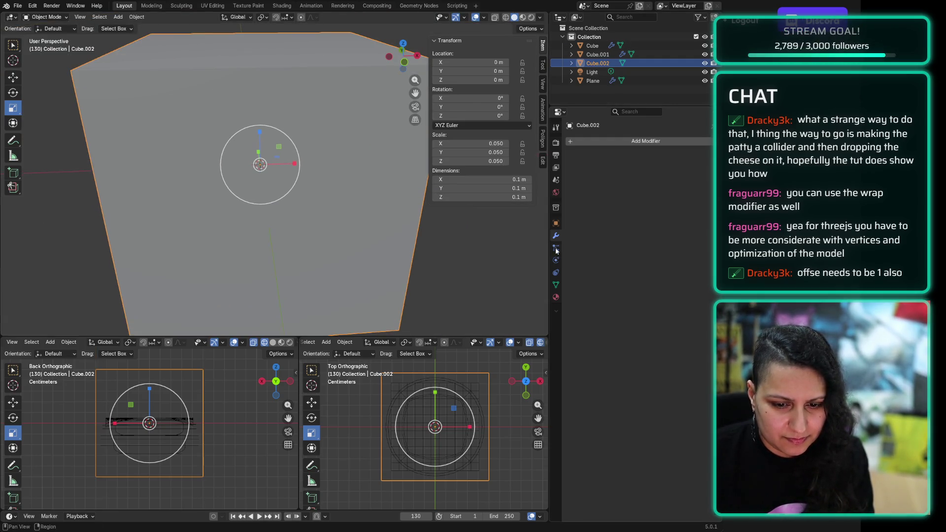
{"action": "left_click", "coordinate": [607, 141]}
Step: Add a Subdivision Surface modifier to Cube.002 with viewport level 3
{"action": "type", "text": "sub"}
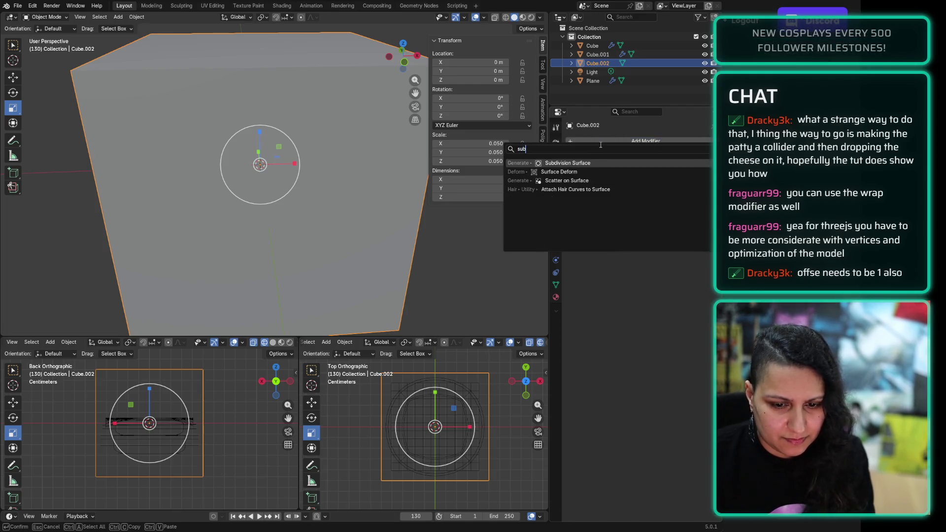
{"action": "key", "text": "Return"}
{"action": "left_click_drag", "start_coordinate": [661, 179], "coordinate": [687, 180]}
{"action": "scroll", "coordinate": [250, 77], "scroll_direction": "up", "scroll_amount": 1}
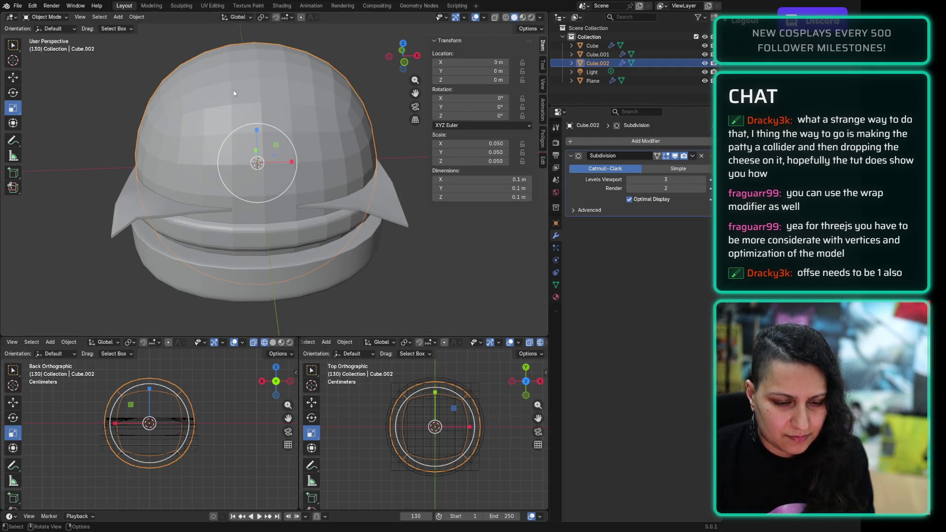
Step: Flatten the rounded cube vertically and raise it above the cheese as the top bun
{"action": "left_click_drag", "start_coordinate": [257, 131], "coordinate": [271, 164]}
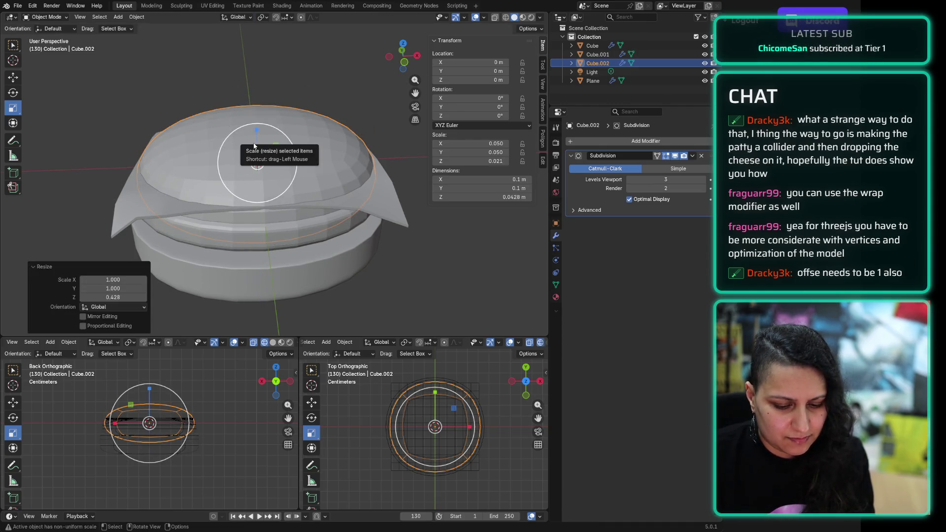
{"action": "key", "text": "g"}
{"action": "key", "text": "z"}
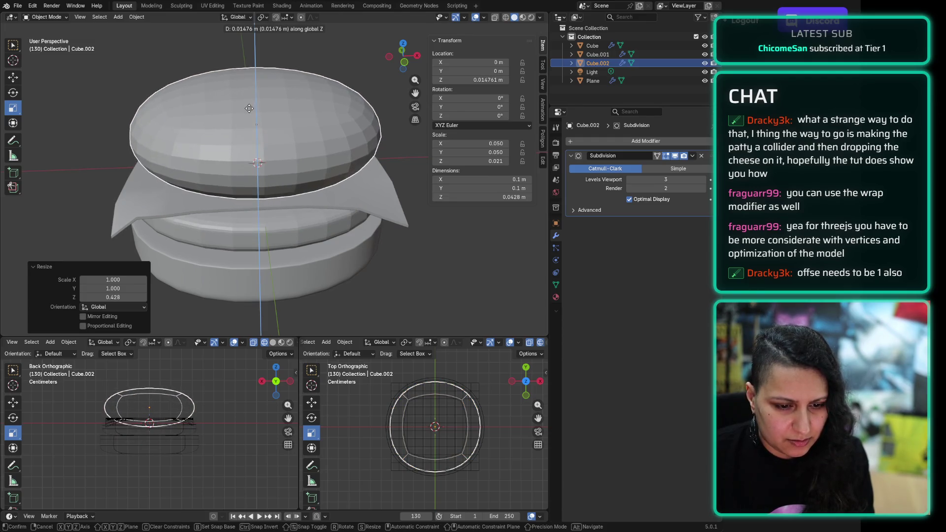
{"action": "left_click", "coordinate": [185, 86]}
{"action": "left_click", "coordinate": [45, 17]}
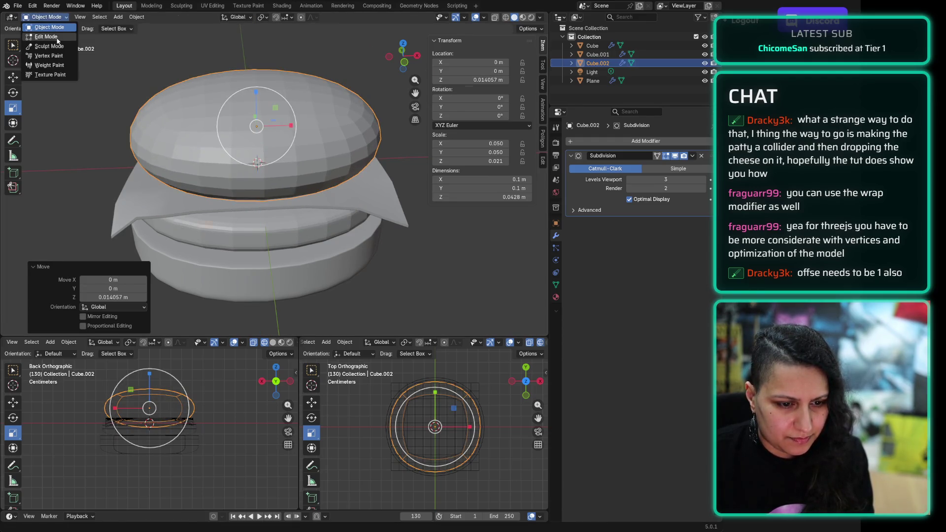
Step: In Edit Mode with edge select, add a horizontal loop cut around the top bun and slide it
{"action": "left_click", "coordinate": [40, 38]}
{"action": "middle_click_drag", "start_coordinate": [162, 155], "coordinate": [167, 97]}
{"action": "key", "text": "2"}
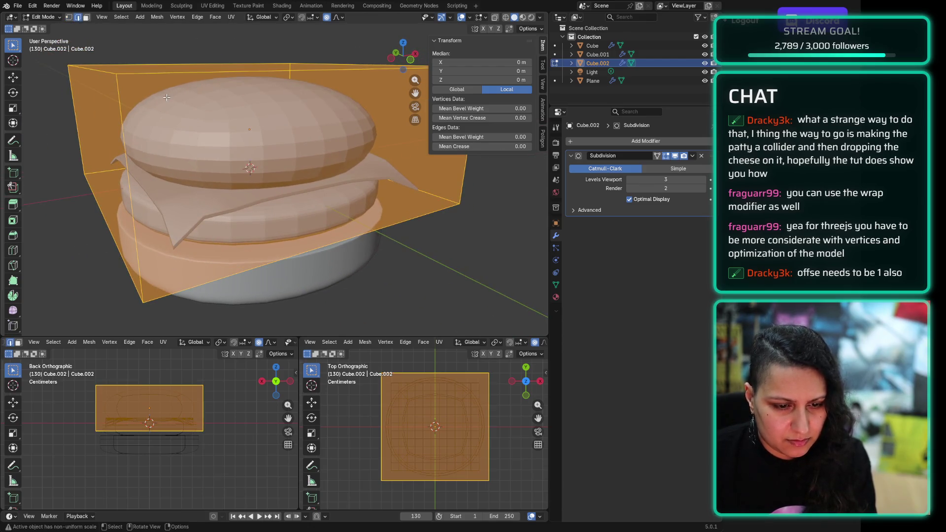
{"action": "key", "text": "ctrl+r"}
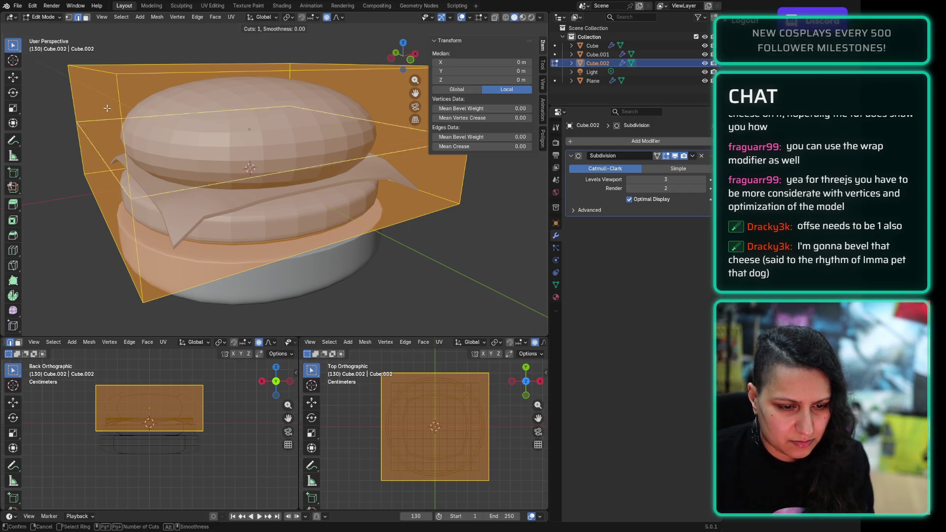
{"action": "key", "text": "Escape"}
{"action": "left_click", "coordinate": [128, 157]}
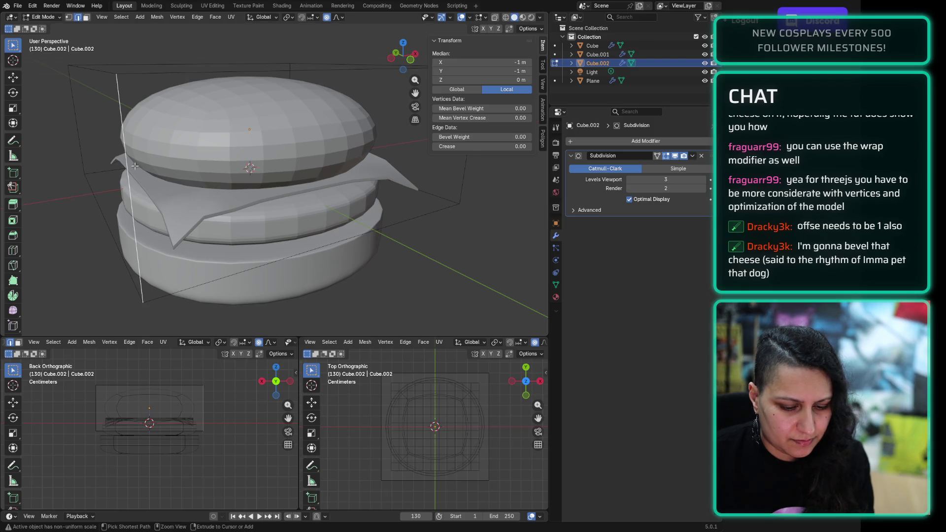
{"action": "key", "text": "a"}
{"action": "key", "text": "alt+a"}
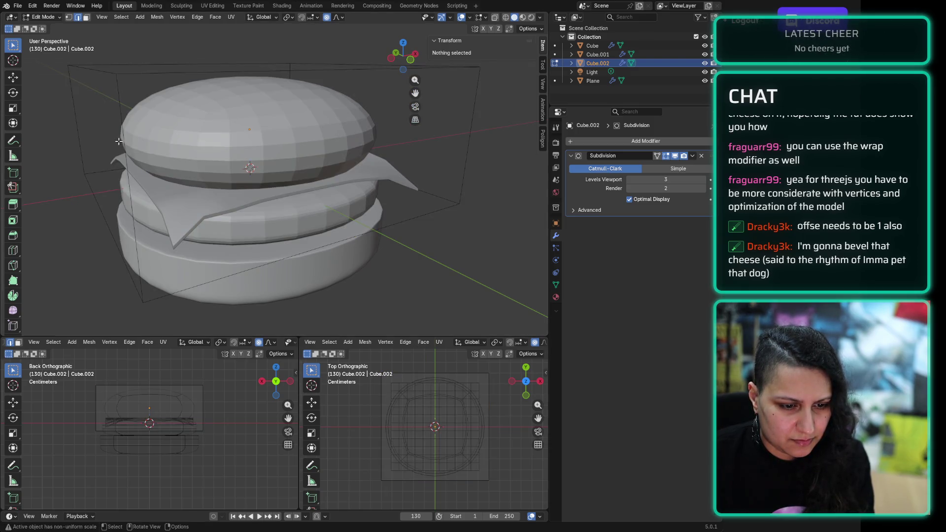
{"action": "left_click", "coordinate": [118, 142]}
{"action": "key", "text": "ctrl+r"}
{"action": "left_click", "coordinate": [129, 177]}
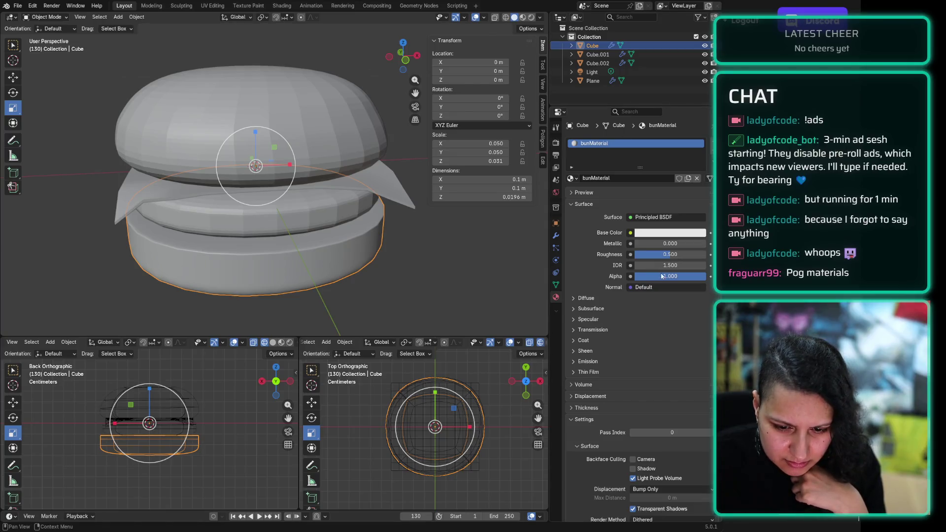
Step: Give bunMaterial Roughness 1.0 and a pale golden base colour (E7C98E)
{"action": "left_click_drag", "start_coordinate": [656, 254], "coordinate": [706, 254]}
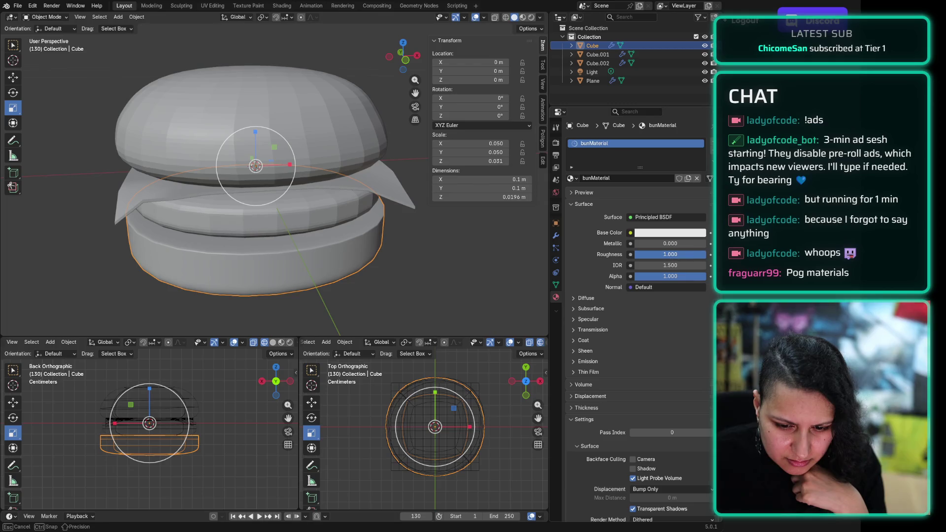
{"action": "left_click", "coordinate": [654, 236]}
{"action": "mouse_move", "coordinate": [643, 138]}
{"action": "left_mouse_down"}
{"action": "mouse_move", "coordinate": [649, 127]}
{"action": "mouse_move", "coordinate": [640, 125]}
{"action": "mouse_move", "coordinate": [649, 128]}
{"action": "left_mouse_up"}
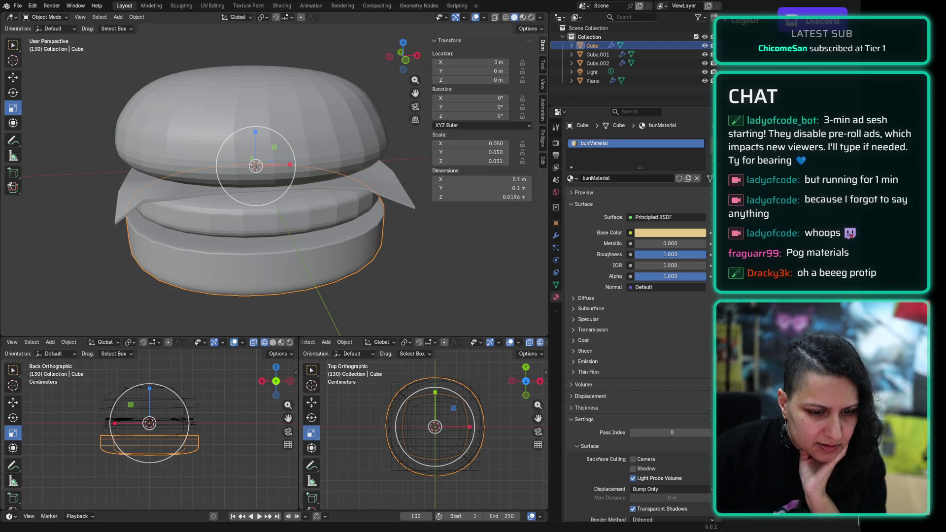
{"action": "left_click", "coordinate": [429, 270]}
{"action": "key", "text": "z"}
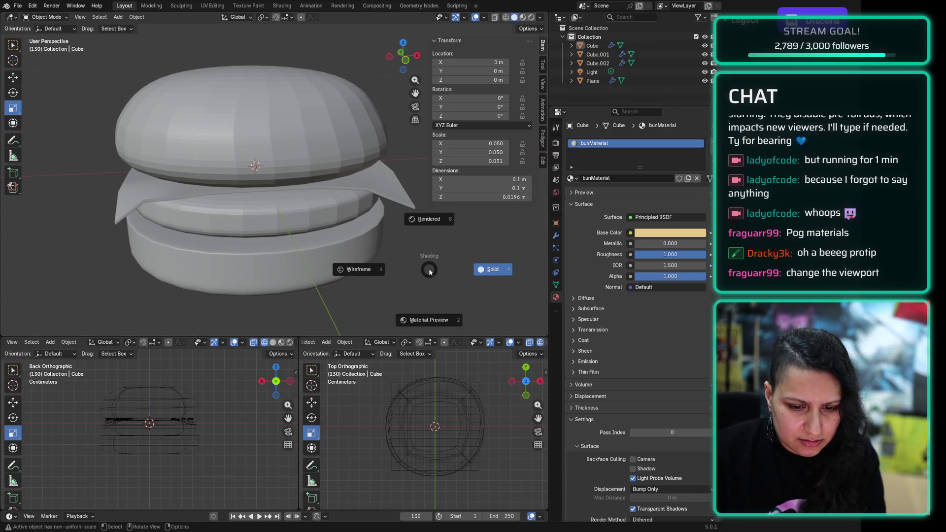
Step: Switch the viewport to Rendered shading and save the file as burger.blend
{"action": "left_click", "coordinate": [429, 223]}
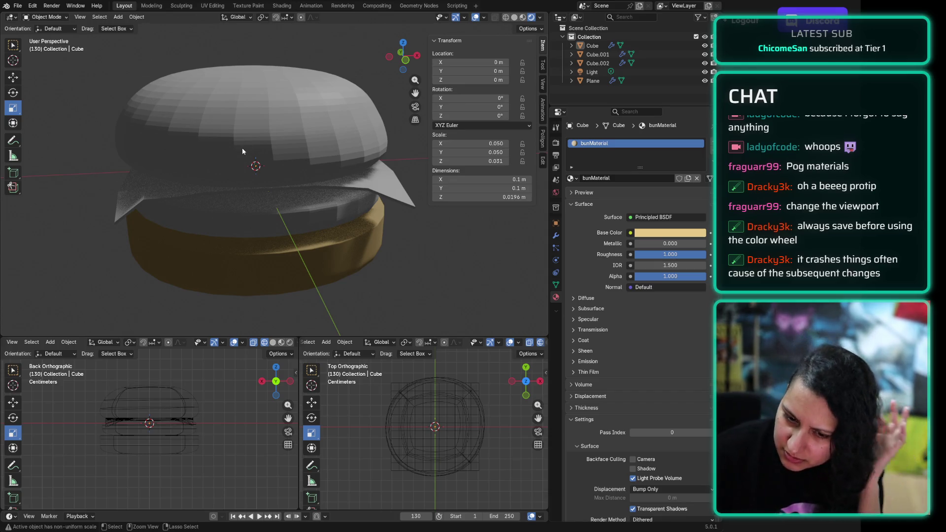
{"action": "key", "text": "ctrl+s"}
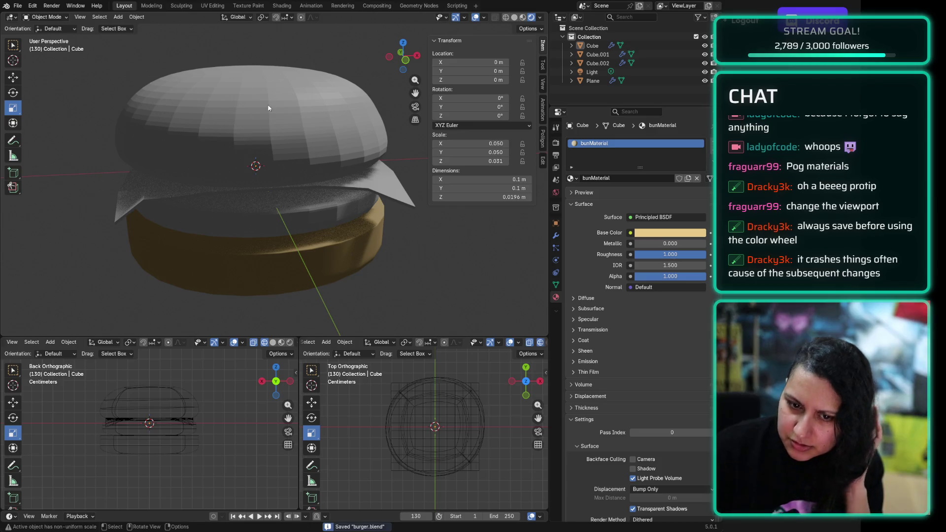
{"action": "scroll", "coordinate": [247, 84], "scroll_direction": "down", "scroll_amount": 5}
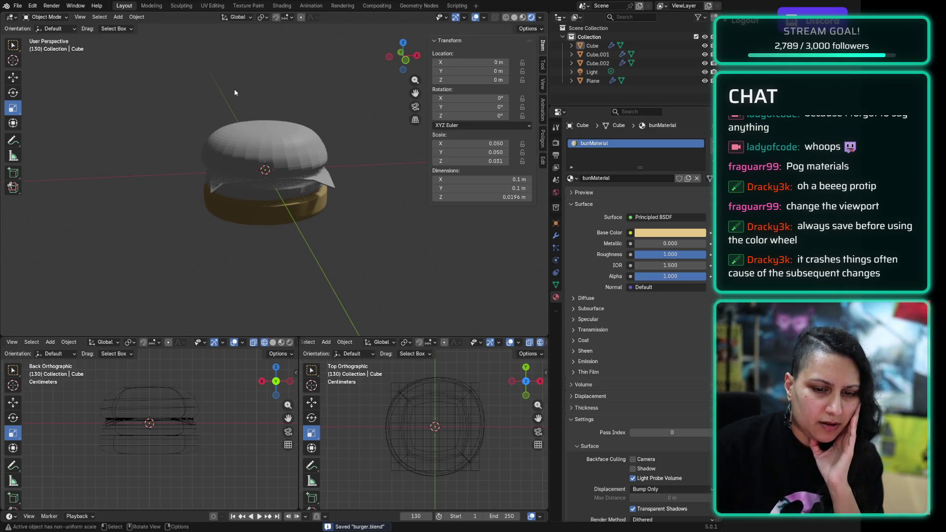
{"action": "left_click", "coordinate": [591, 72]}
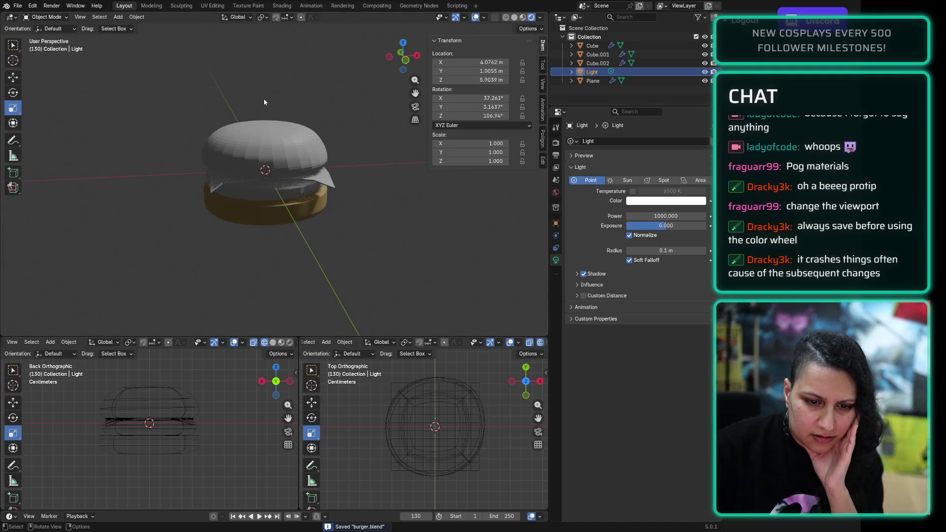
Step: Move the scene light vertically, placing it at about 2.96 m height
{"action": "scroll", "coordinate": [272, 93], "scroll_direction": "down", "scroll_amount": 5}
{"action": "scroll", "coordinate": [272, 90], "scroll_direction": "down", "scroll_amount": 8}
{"action": "scroll", "coordinate": [271, 90], "scroll_direction": "up", "scroll_amount": 7}
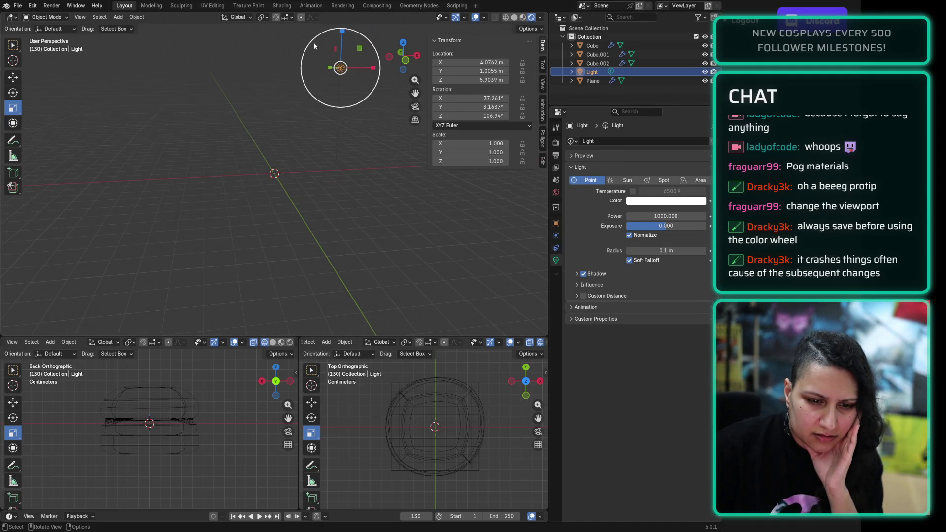
{"action": "scroll", "coordinate": [296, 84], "scroll_direction": "down", "scroll_amount": 3}
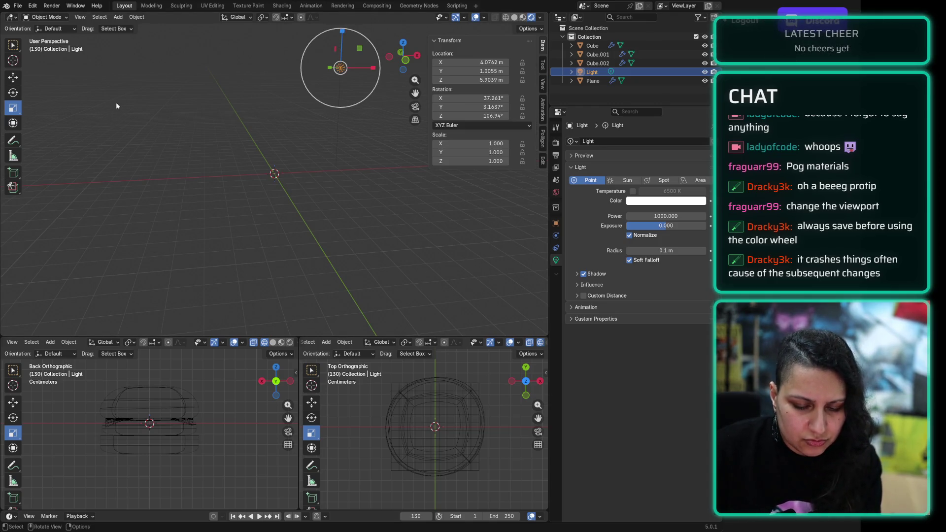
{"action": "key", "text": "g"}
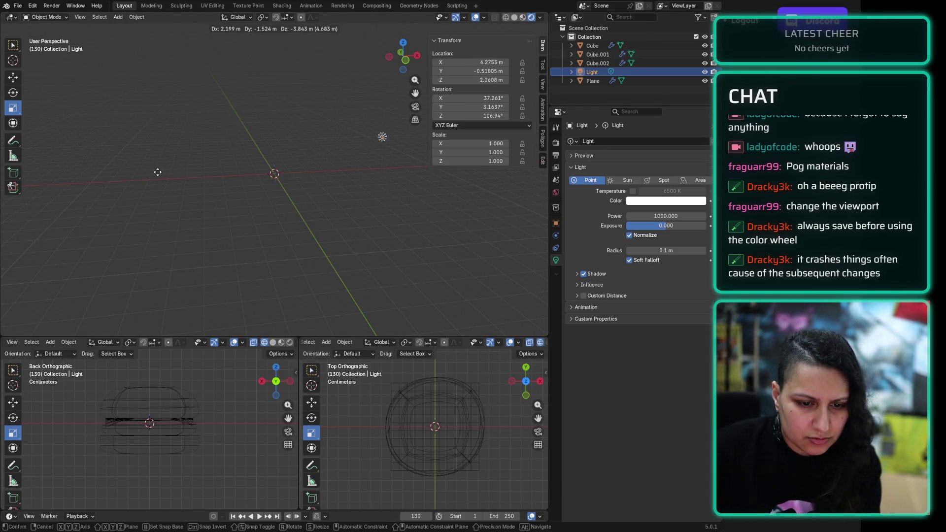
{"action": "left_click", "coordinate": [96, 124]}
{"action": "key", "text": "ctrl+z"}
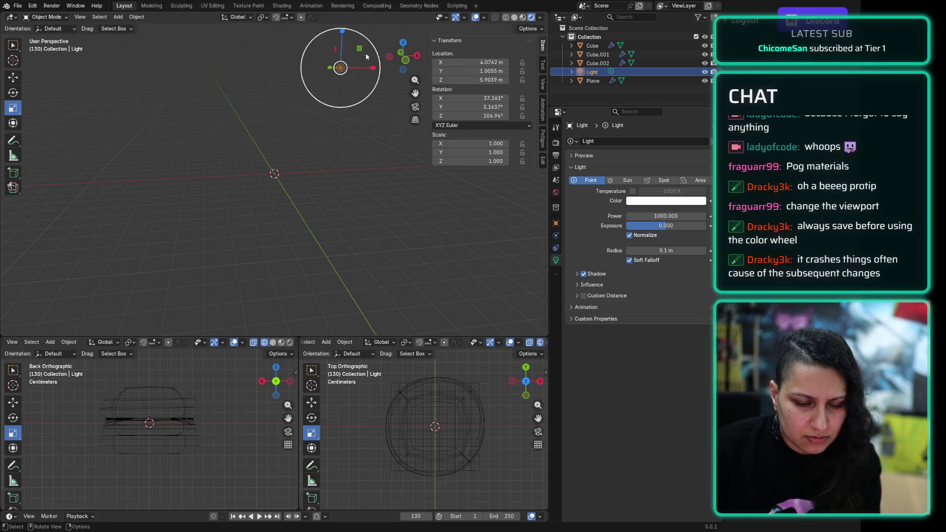
{"action": "key", "text": "g"}
{"action": "key", "text": "z"}
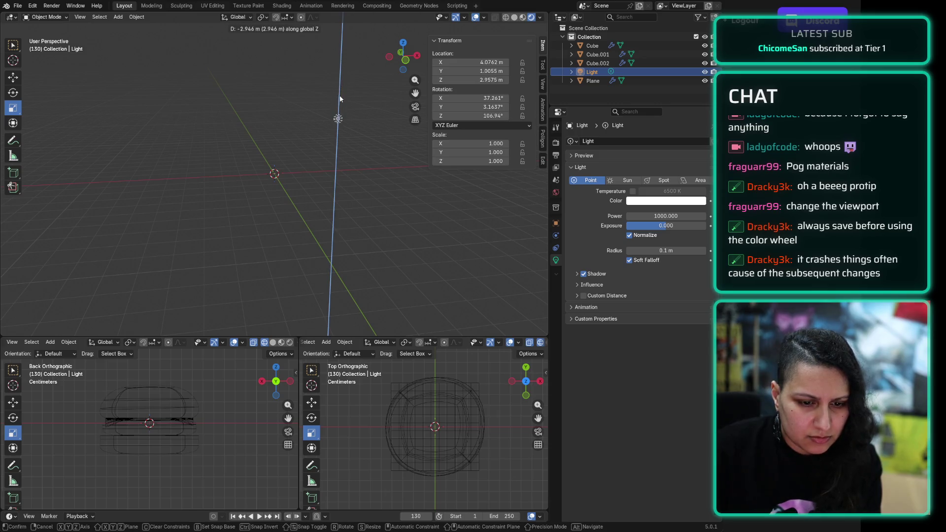
{"action": "left_click", "coordinate": [340, 96]}
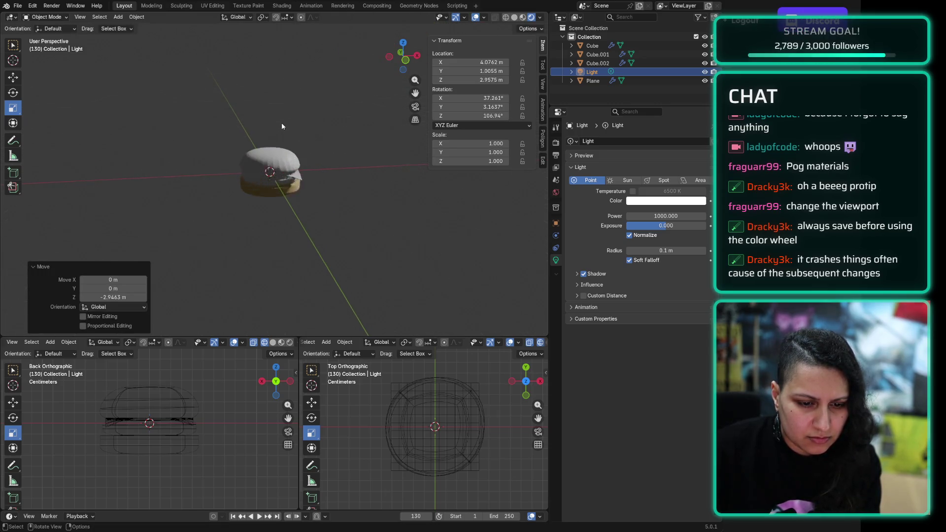
{"action": "scroll", "coordinate": [282, 124], "scroll_direction": "up", "scroll_amount": 5}
{"action": "left_click", "coordinate": [329, 47]}
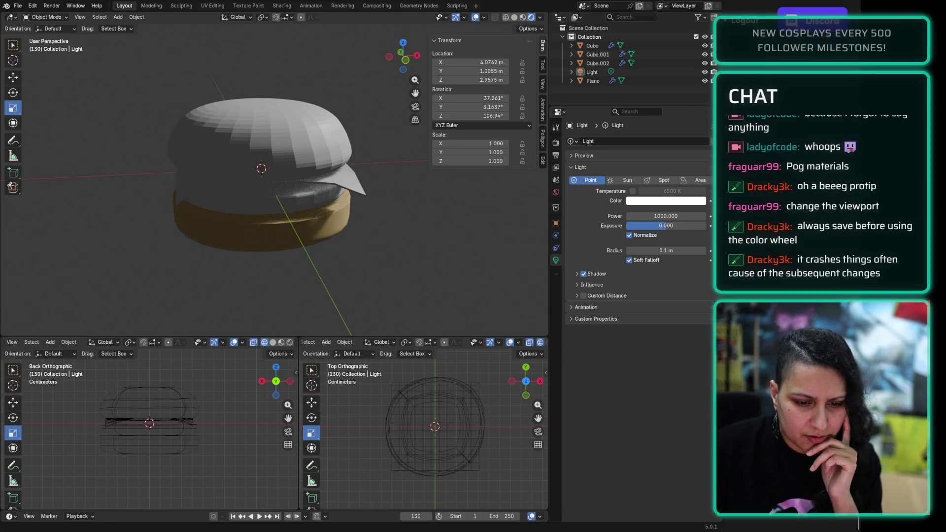
Step: Reposition the light higher and to the right, around 8.12, 1.20, 8.96 m
{"action": "middle_click_drag", "start_coordinate": [329, 129], "coordinate": [342, 135]}
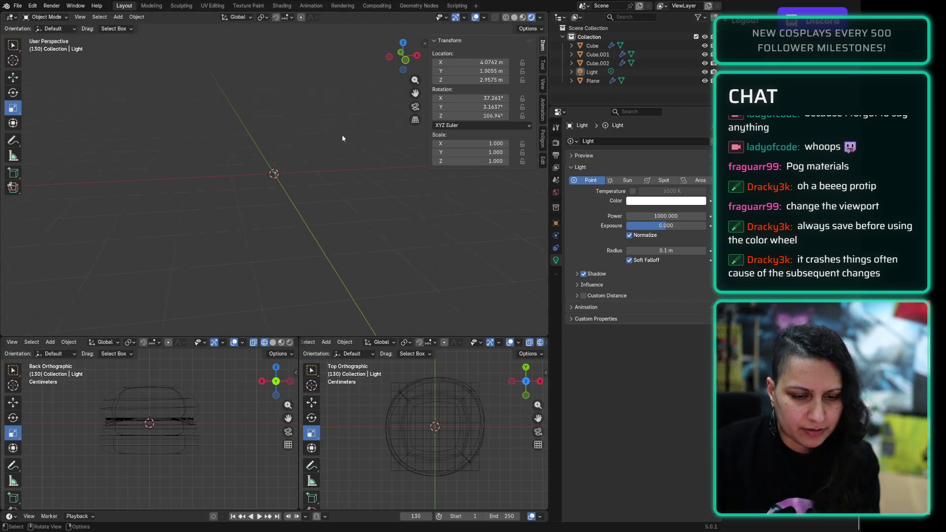
{"action": "left_click", "coordinate": [321, 135]}
{"action": "left_click_drag", "start_coordinate": [328, 129], "coordinate": [339, 91]}
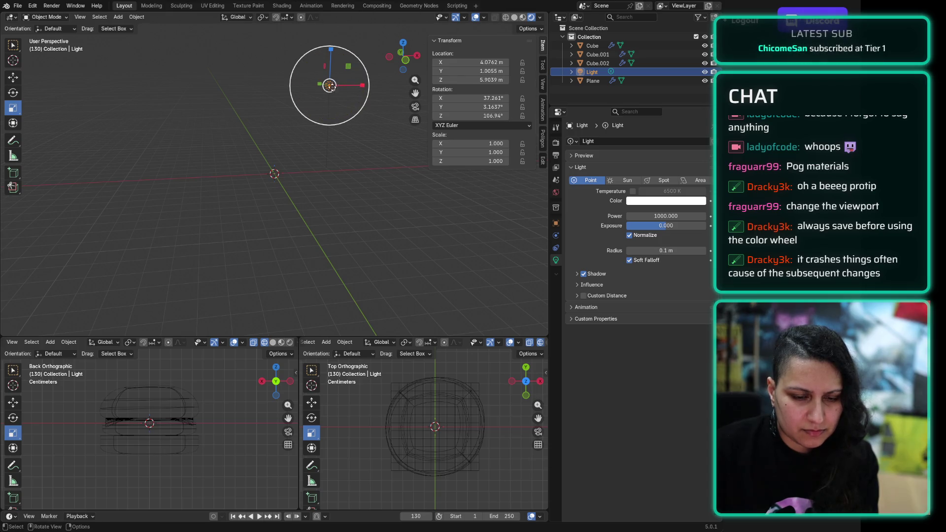
{"action": "left_click", "coordinate": [332, 114]}
{"action": "left_click", "coordinate": [331, 84]}
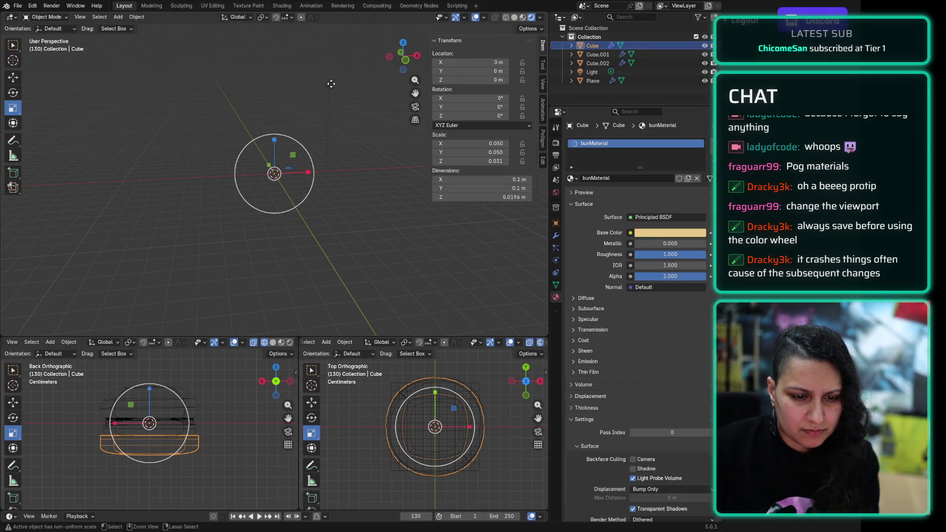
{"action": "key", "text": "ctrl+z"}
{"action": "key", "text": "ctrl+z"}
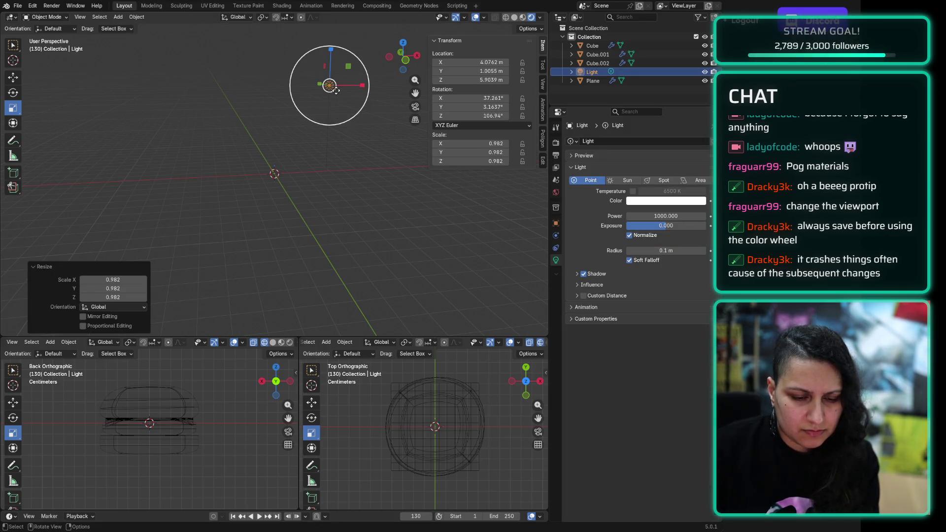
{"action": "key", "text": "ctrl+z"}
{"action": "key", "text": "ctrl+z"}
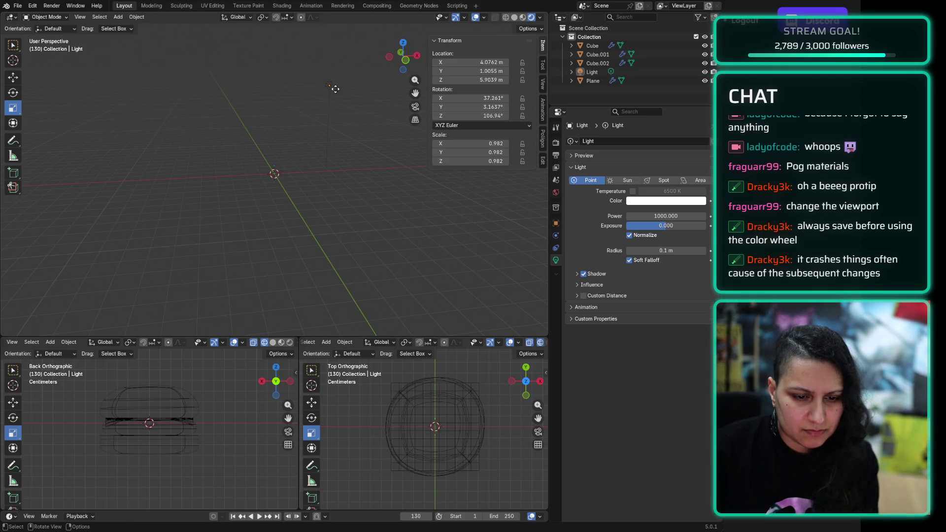
{"action": "left_click", "coordinate": [329, 85]}
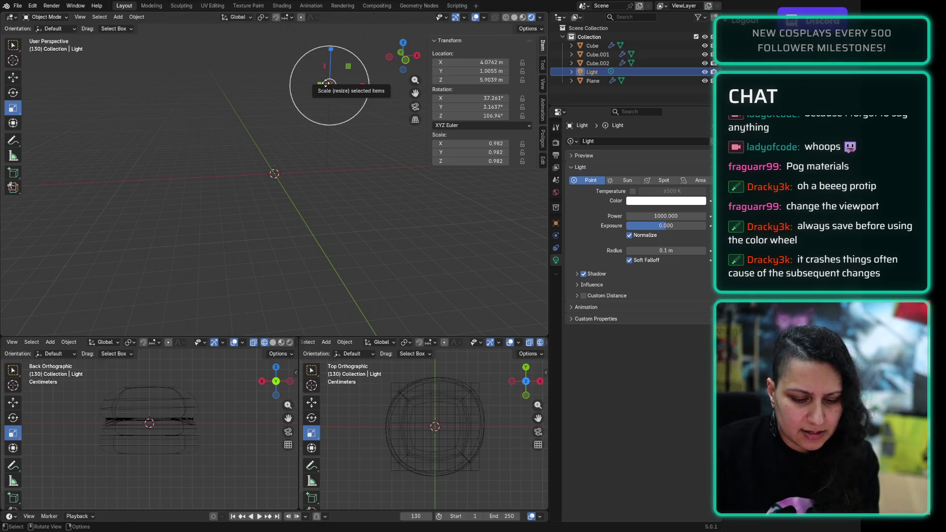
{"action": "key", "text": "g"}
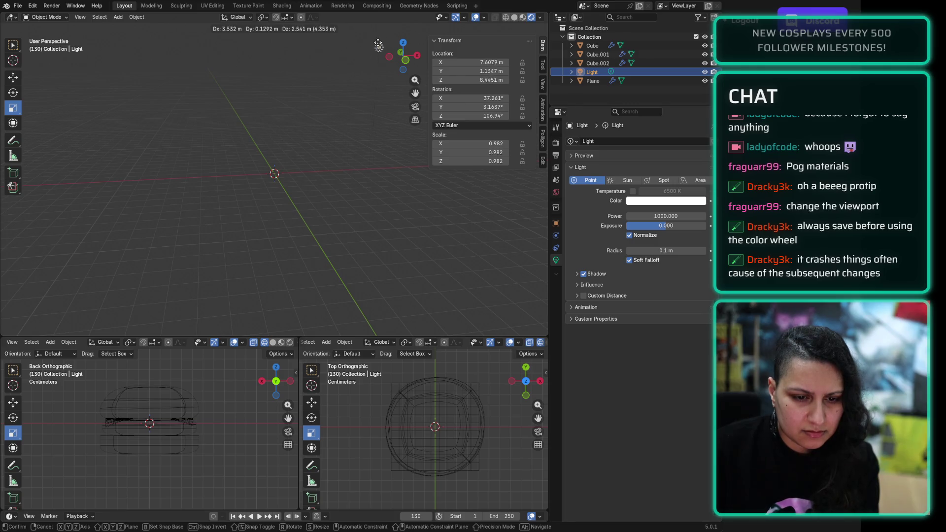
{"action": "left_click", "coordinate": [386, 39]}
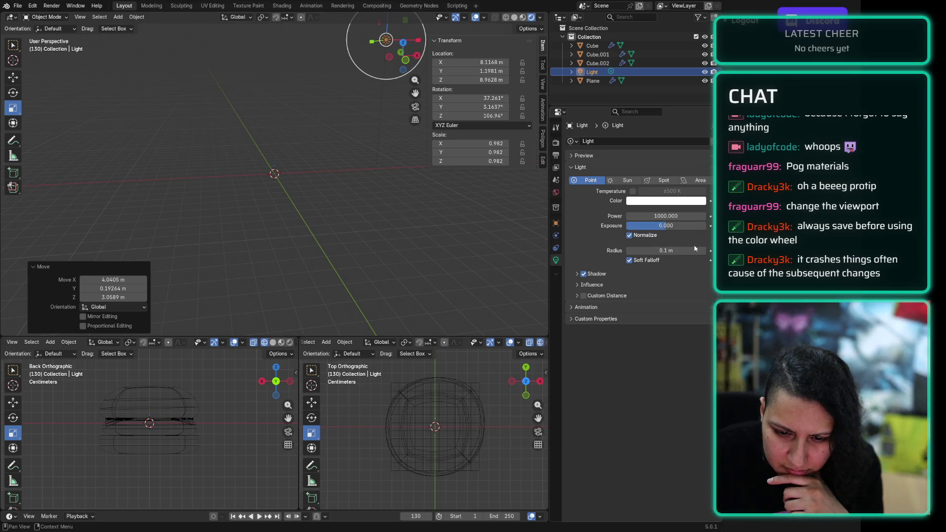
Step: Set the light's power to 5000 W
{"action": "left_click", "coordinate": [678, 218]}
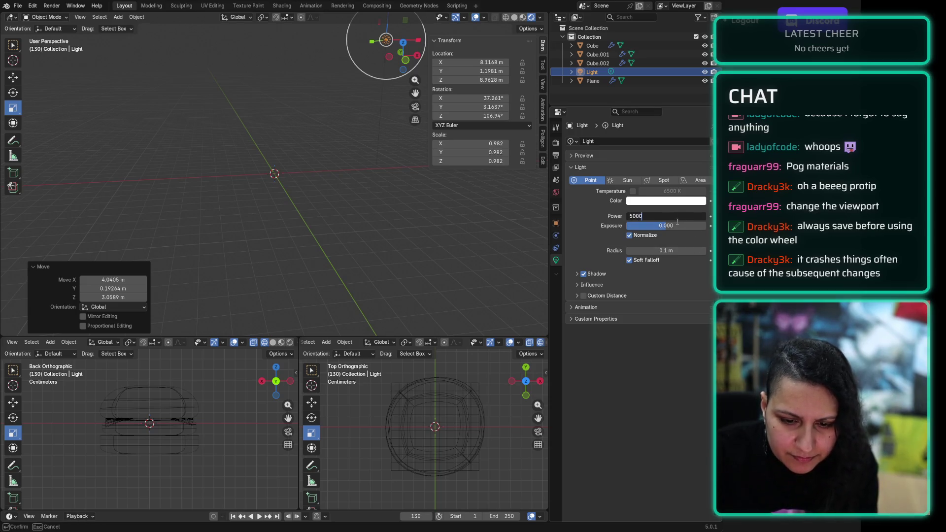
{"action": "key", "text": "Return"}
{"action": "scroll", "coordinate": [267, 124], "scroll_direction": "up", "scroll_amount": 6}
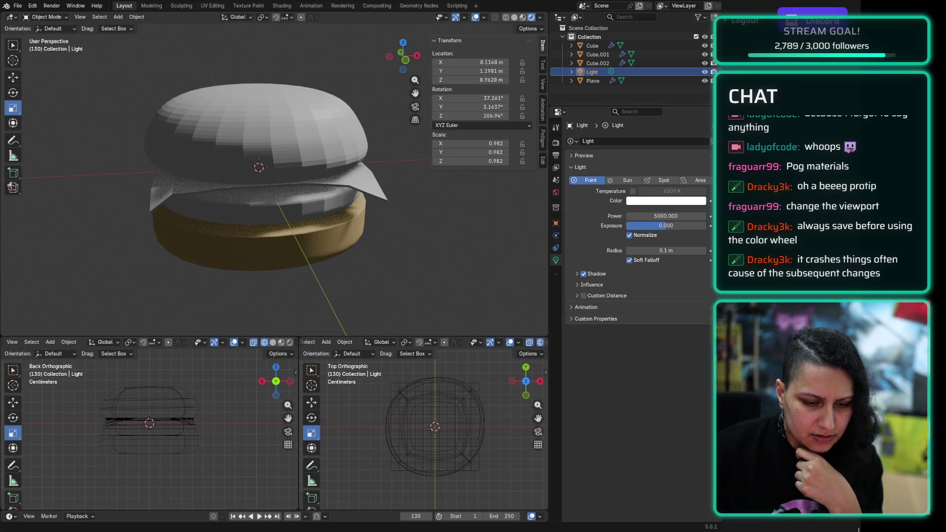
{"action": "left_click", "coordinate": [597, 63]}
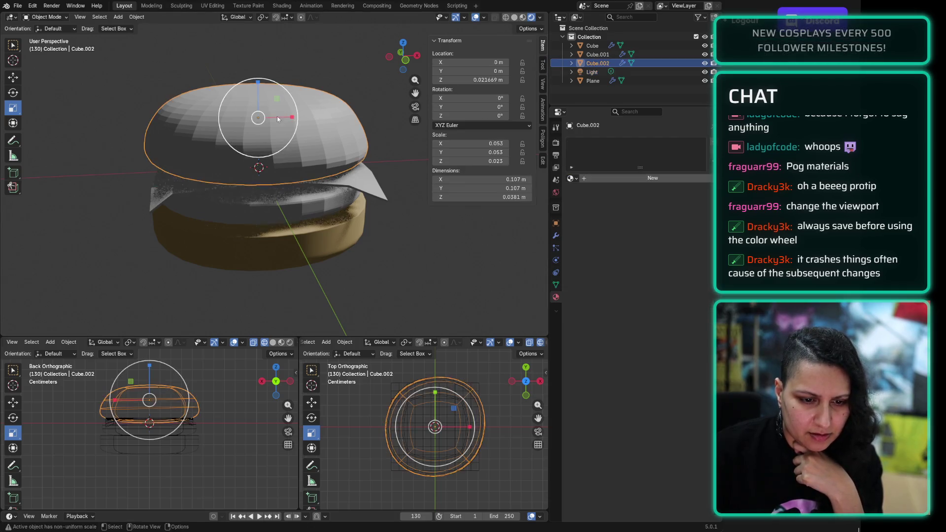
Step: Assign the existing bunMaterial to Cube.002 from the browse-material list
{"action": "left_click", "coordinate": [584, 178]}
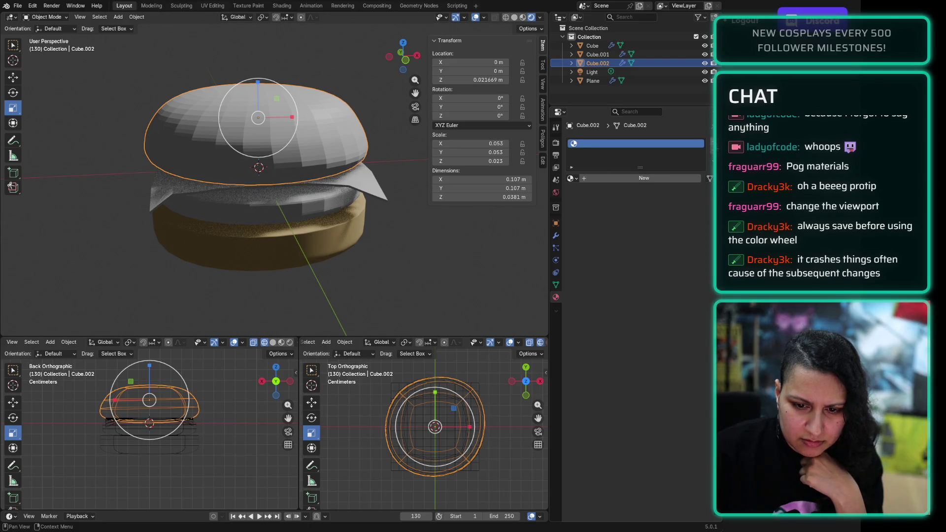
{"action": "key", "text": "ctrl+z"}
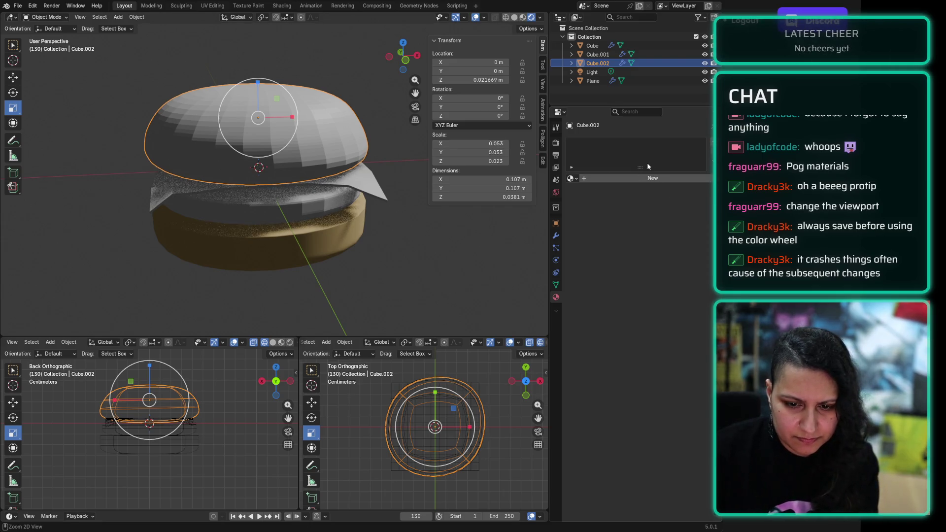
{"action": "left_click", "coordinate": [571, 179]}
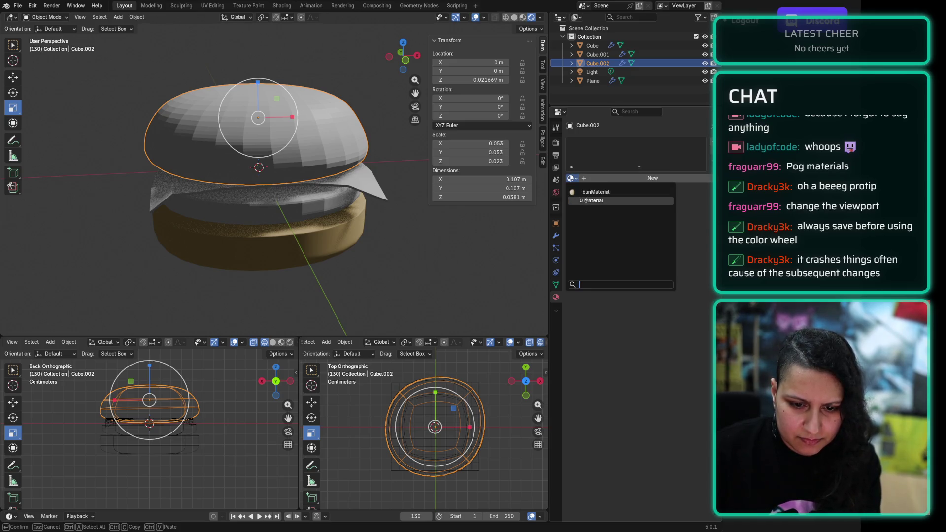
{"action": "left_click", "coordinate": [606, 197]}
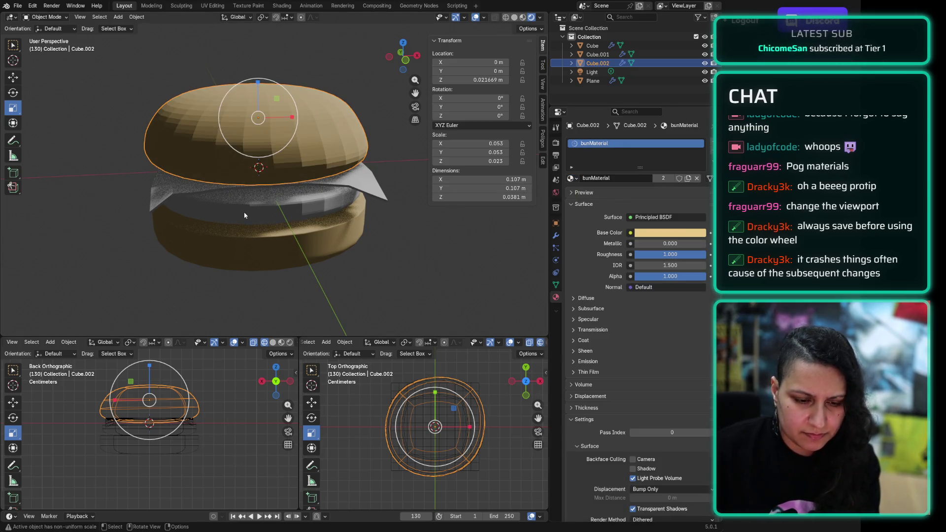
{"action": "left_click", "coordinate": [245, 211]}
{"action": "left_click", "coordinate": [614, 177]}
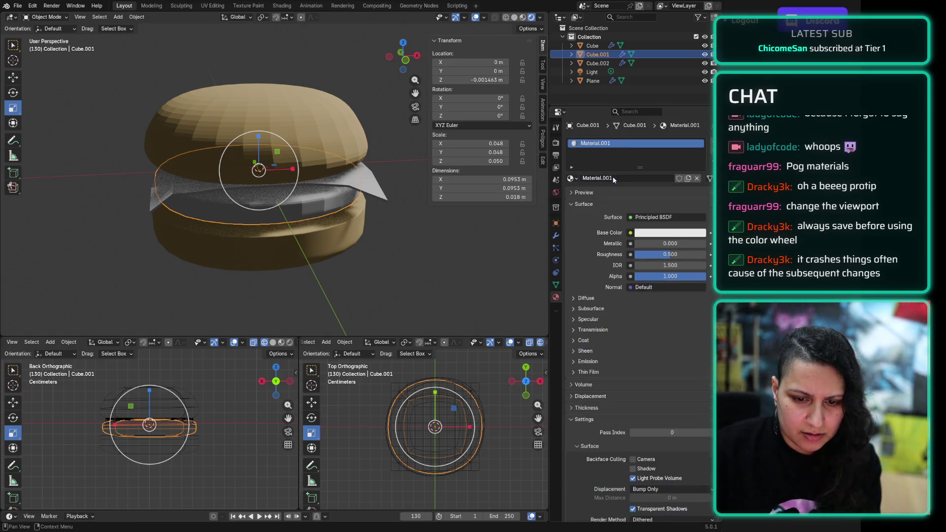
Step: Rename the patty's new material to pattyMaterial
{"action": "double_click", "coordinate": [613, 178]}
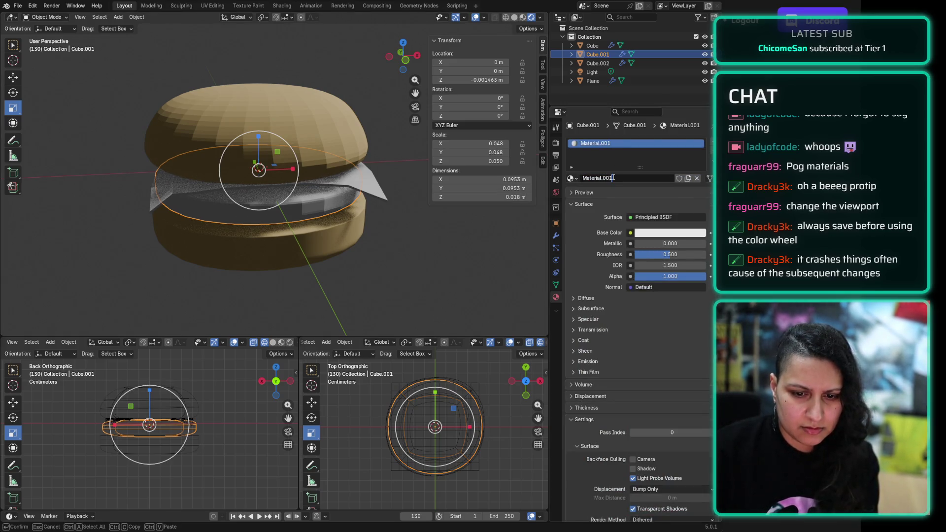
{"action": "type", "text": "parrty"}
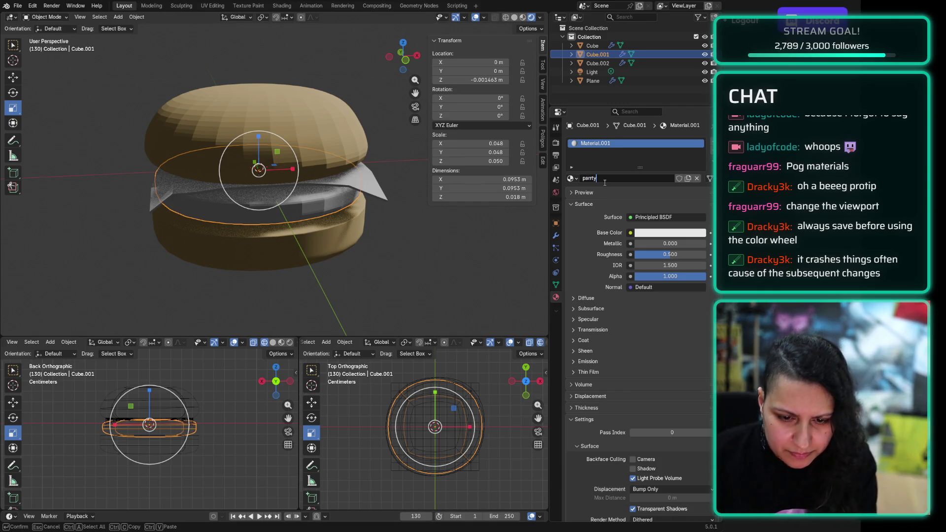
{"action": "key", "text": "BackSpace"}
{"action": "key", "text": "BackSpace"}
{"action": "key", "text": "BackSpace"}
{"action": "type", "text": "ttyMaterial"}
{"action": "key", "text": "Return"}
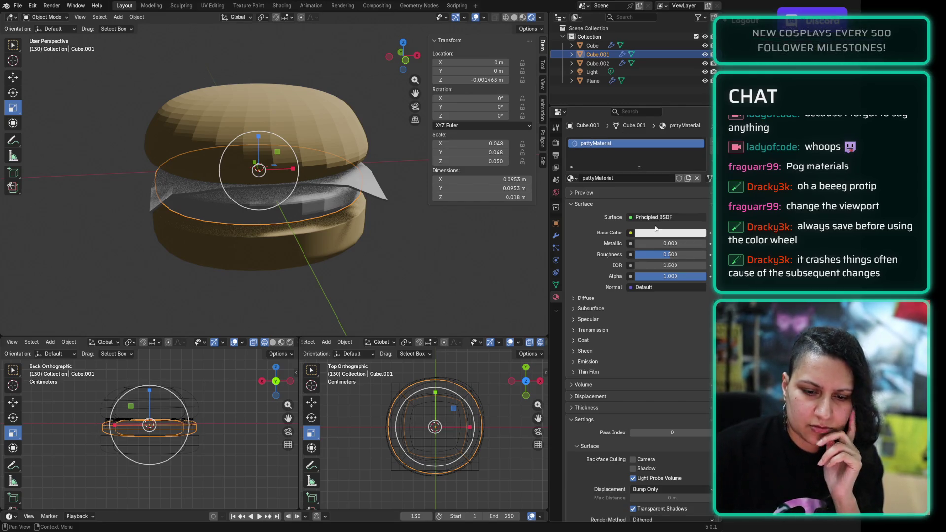
Step: Give pattyMaterial a brown base colour by adjusting its hue, saturation and value
{"action": "left_click", "coordinate": [644, 234]}
{"action": "left_click_drag", "start_coordinate": [658, 114], "coordinate": [651, 140]}
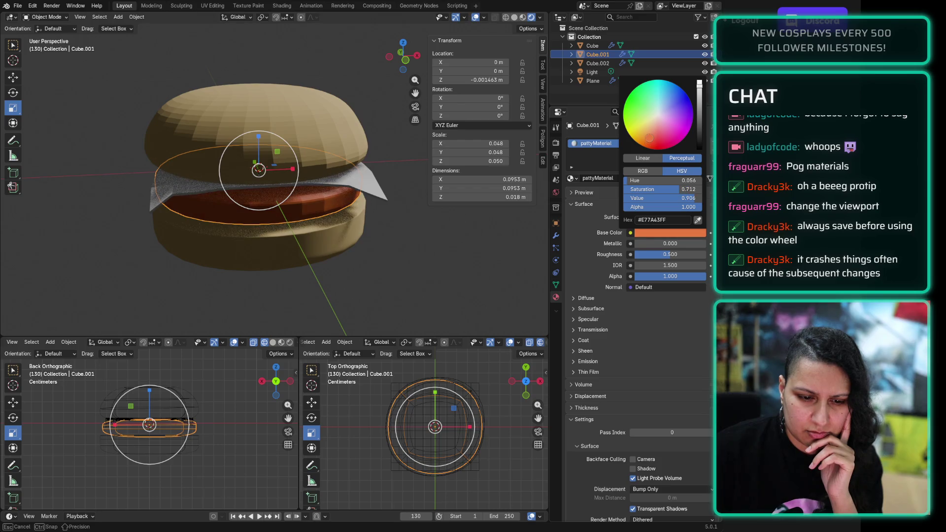
{"action": "left_click", "coordinate": [652, 135]}
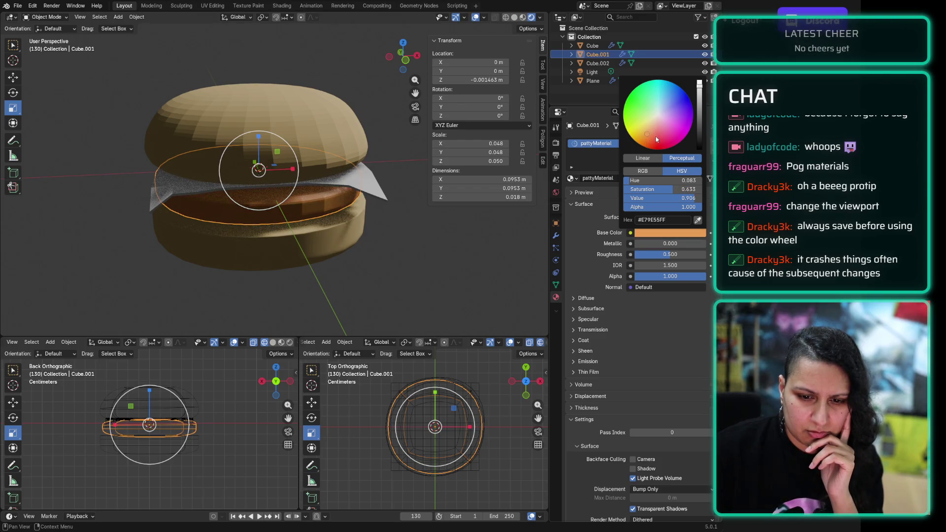
{"action": "mouse_move", "coordinate": [649, 141]}
{"action": "left_mouse_down"}
{"action": "mouse_move", "coordinate": [644, 147]}
{"action": "mouse_move", "coordinate": [664, 114]}
{"action": "mouse_move", "coordinate": [638, 136]}
{"action": "mouse_move", "coordinate": [647, 143]}
{"action": "left_mouse_up"}
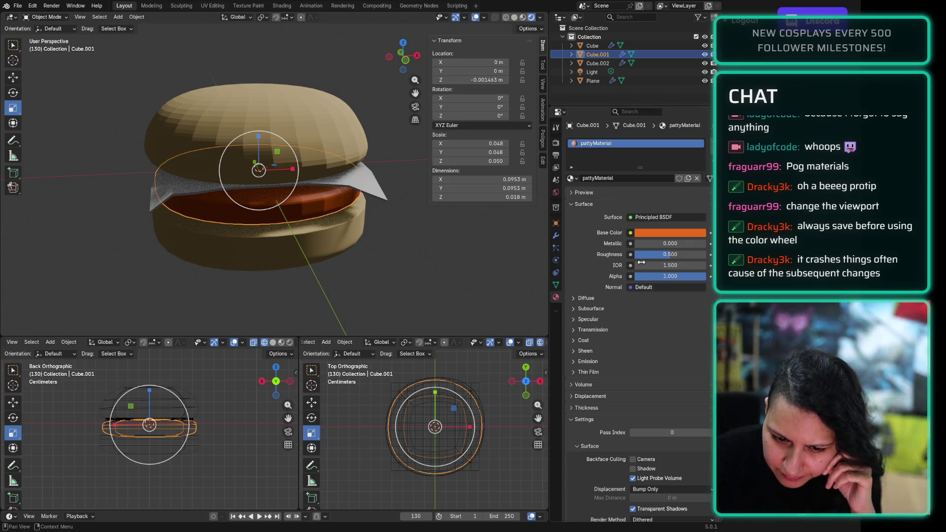
{"action": "left_click", "coordinate": [644, 234]}
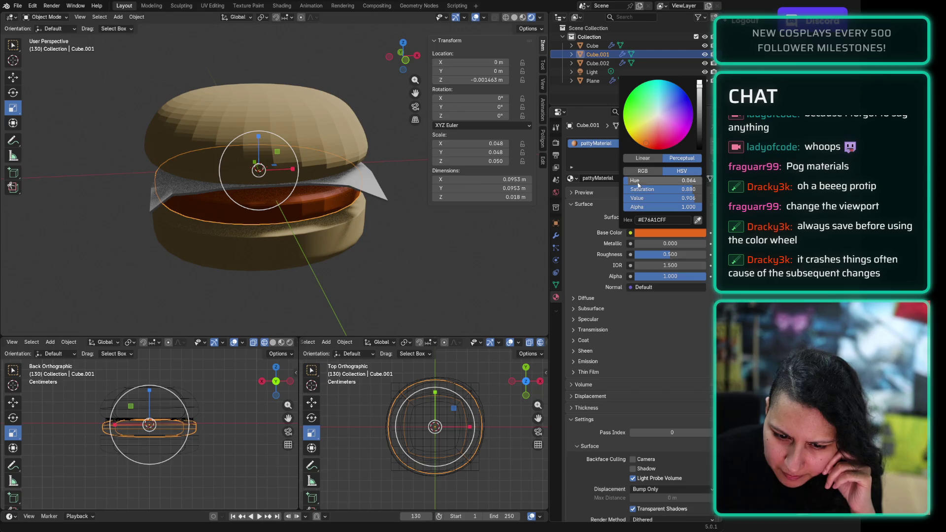
{"action": "mouse_move", "coordinate": [693, 193]}
{"action": "left_mouse_down"}
{"action": "mouse_move", "coordinate": [650, 192]}
{"action": "mouse_move", "coordinate": [707, 192]}
{"action": "left_mouse_up"}
{"action": "mouse_move", "coordinate": [700, 84]}
{"action": "left_mouse_down"}
{"action": "mouse_move", "coordinate": [699, 118]}
{"action": "mouse_move", "coordinate": [700, 103]}
{"action": "left_mouse_up"}
{"action": "left_click", "coordinate": [649, 138]}
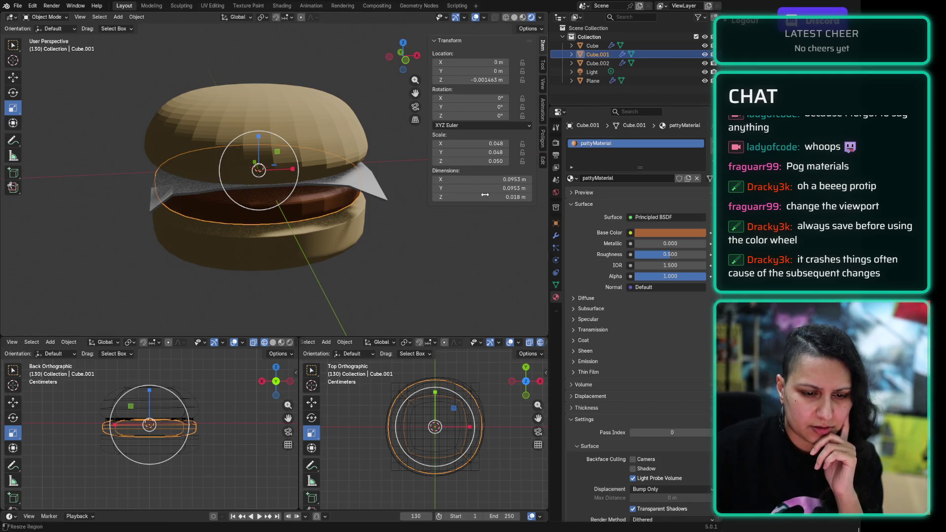
{"action": "left_click", "coordinate": [350, 173]}
{"action": "mouse_move", "coordinate": [351, 174]}
{"action": "middle_mouse_down"}
{"action": "mouse_move", "coordinate": [390, 199]}
{"action": "mouse_move", "coordinate": [443, 173]}
{"action": "middle_mouse_up"}
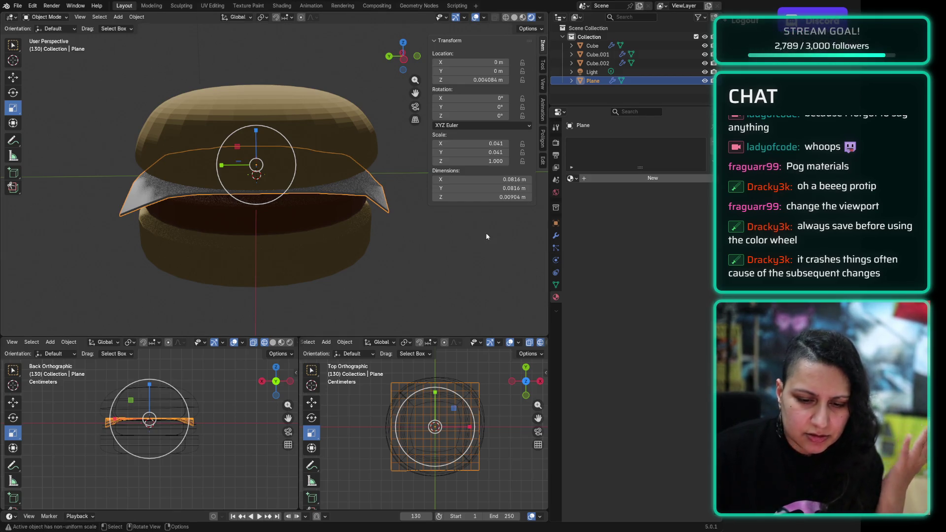
Step: Create a new material for the cheese slice named cheeseMaterial
{"action": "left_click", "coordinate": [598, 178]}
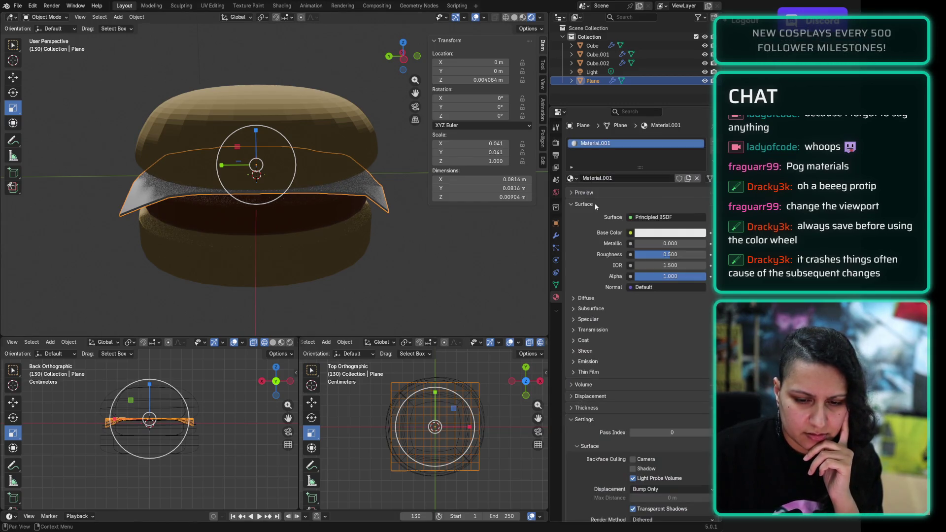
{"action": "double_click", "coordinate": [598, 178]}
{"action": "type", "text": "cheeseMaera"}
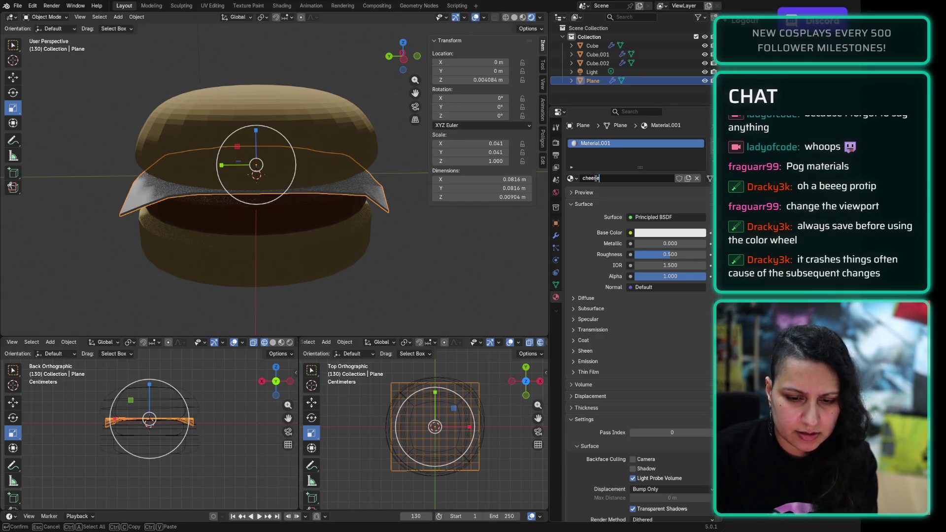
{"action": "key", "text": "BackSpace"}
{"action": "key", "text": "BackSpace"}
{"action": "key", "text": "BackSpace"}
{"action": "type", "text": "terial"}
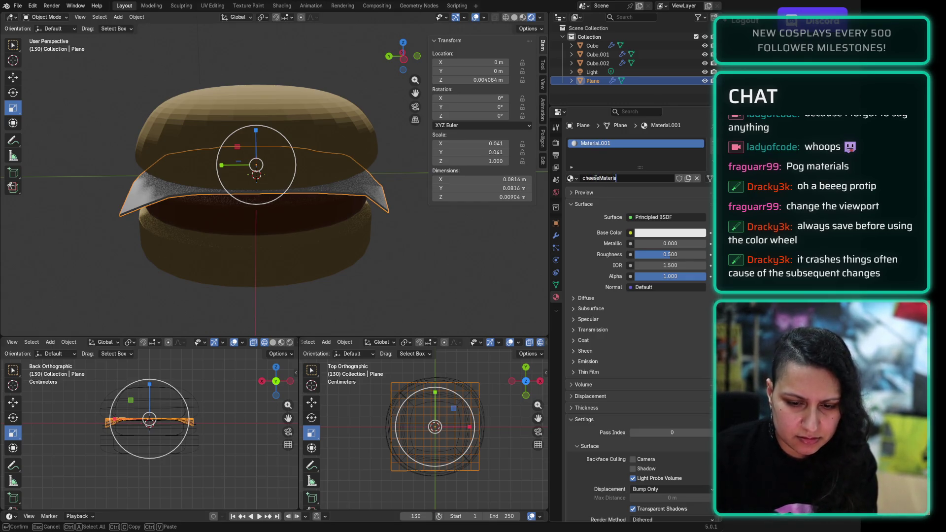
{"action": "key", "text": "Return"}
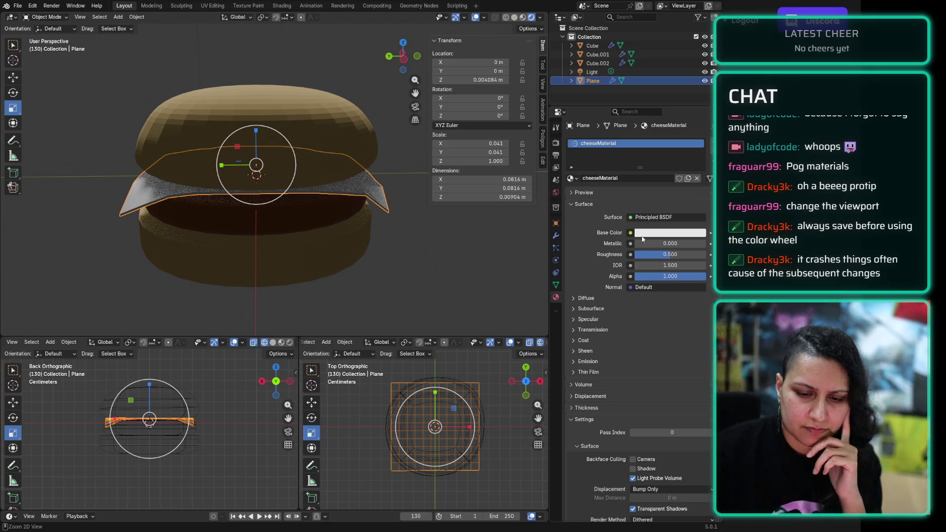
Step: Set the cheese base colour to yellow and save burger.blend
{"action": "left_click", "coordinate": [642, 235]}
{"action": "key", "text": "ctrl+s"}
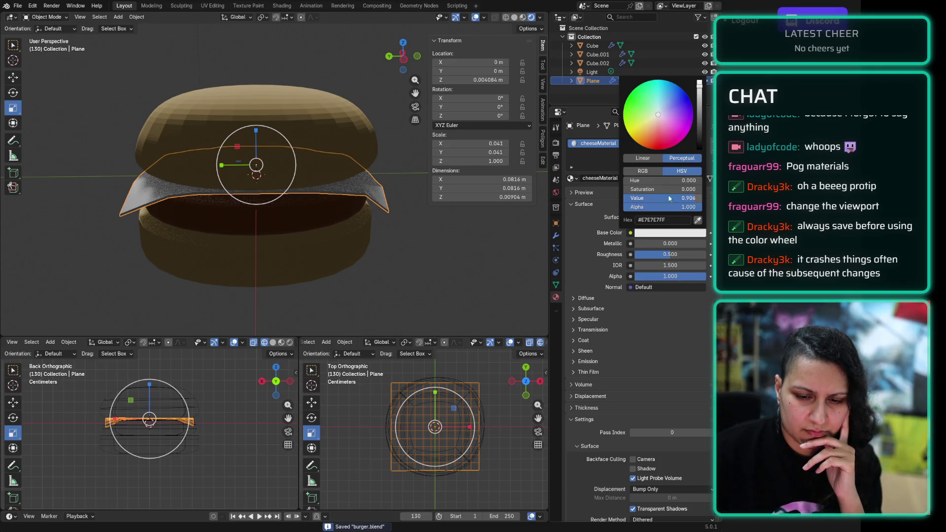
{"action": "left_click_drag", "start_coordinate": [650, 126], "coordinate": [643, 129]}
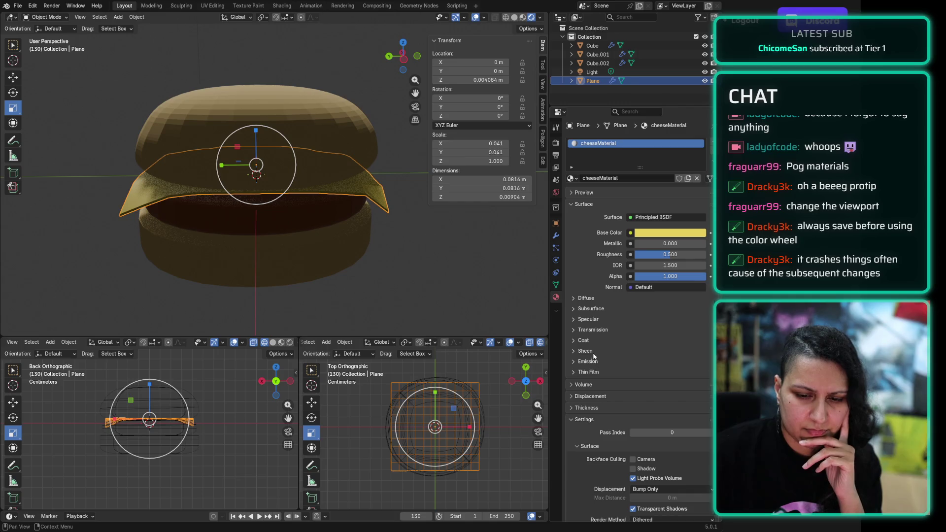
{"action": "left_click", "coordinate": [347, 286]}
{"action": "mouse_move", "coordinate": [281, 271]}
{"action": "middle_mouse_down"}
{"action": "mouse_move", "coordinate": [387, 264]}
{"action": "mouse_move", "coordinate": [291, 266]}
{"action": "mouse_move", "coordinate": [221, 253]}
{"action": "mouse_move", "coordinate": [95, 268]}
{"action": "mouse_move", "coordinate": [140, 274]}
{"action": "middle_mouse_up"}
{"action": "key", "text": "ctrl+s"}
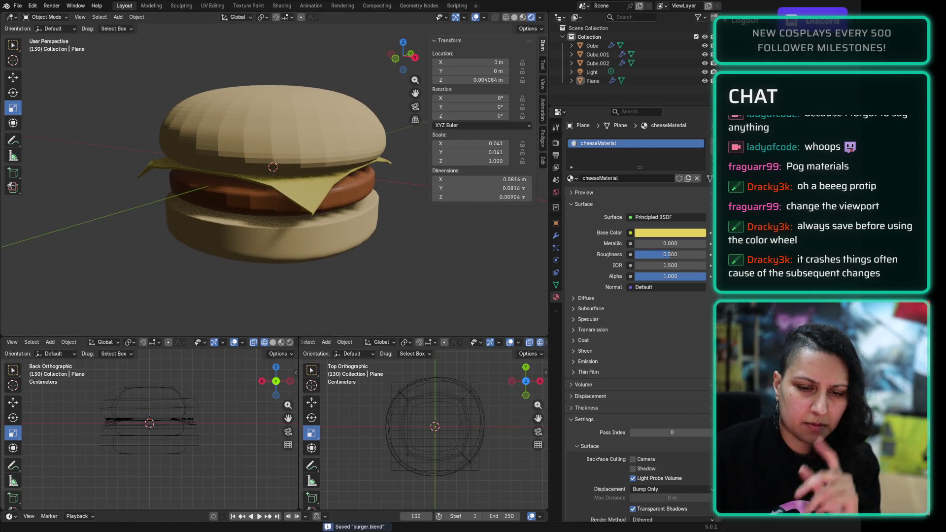
Step: Apply Shade Smooth to the top bun
{"action": "left_click", "coordinate": [276, 110]}
{"action": "right_click", "coordinate": [278, 111]}
{"action": "left_click", "coordinate": [266, 100]}
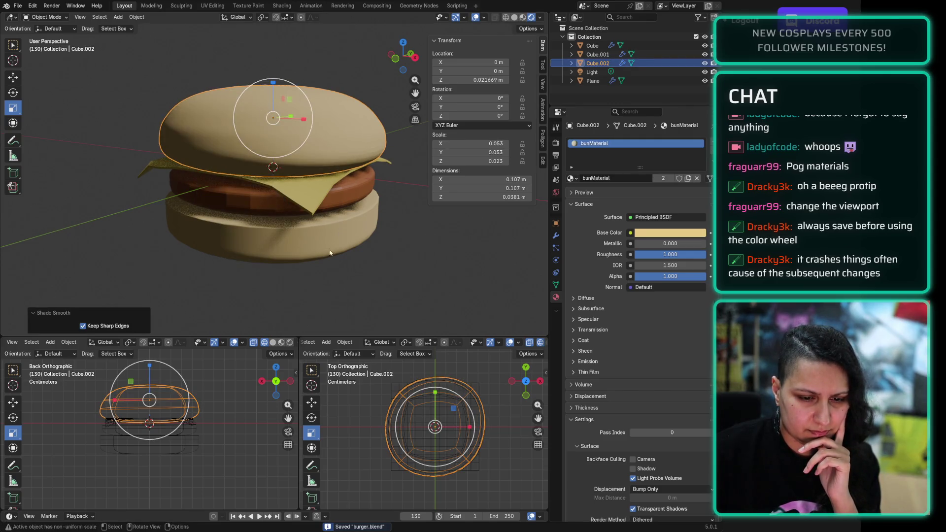
{"action": "right_click", "coordinate": [262, 197]}
{"action": "key", "text": "Escape"}
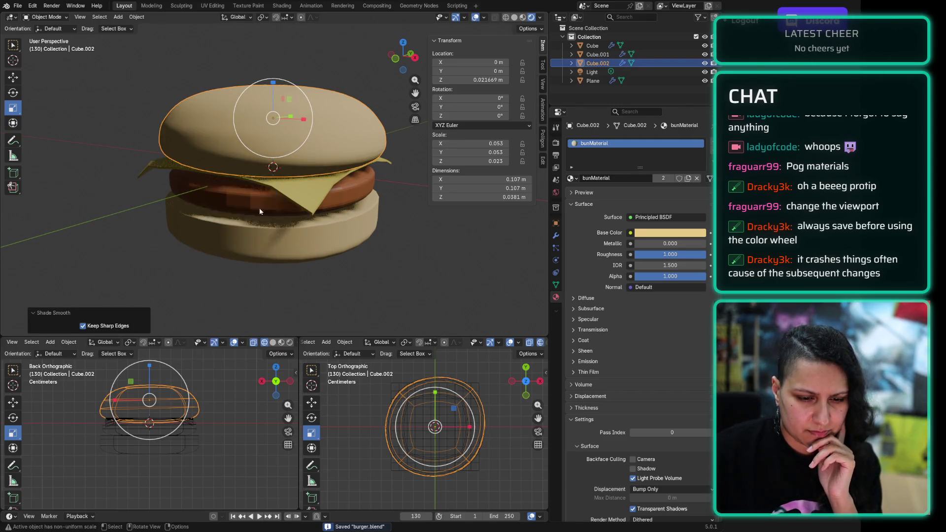
Step: Apply Shade Smooth to the patty
{"action": "left_click", "coordinate": [264, 206]}
{"action": "right_click", "coordinate": [240, 194]}
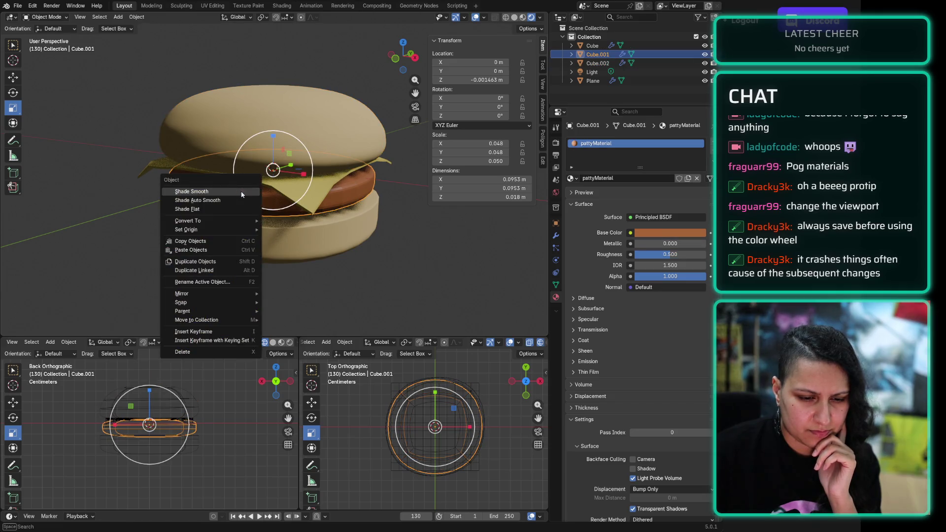
{"action": "left_click", "coordinate": [238, 193]}
{"action": "left_click", "coordinate": [372, 296]}
{"action": "middle_click_drag", "start_coordinate": [371, 294], "coordinate": [316, 267]}
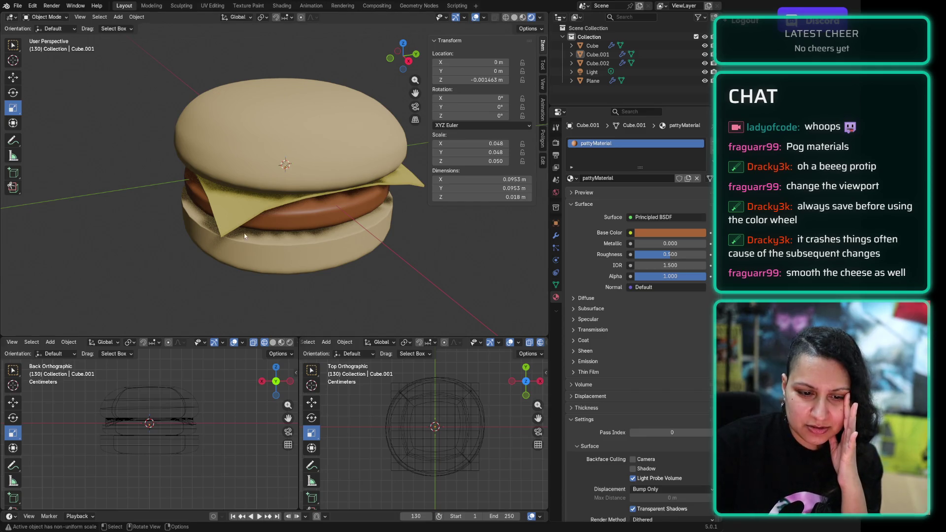
Step: Apply Shade Smooth to the cheese slice and orbit around to inspect the result
{"action": "left_click", "coordinate": [235, 215]}
{"action": "right_click", "coordinate": [235, 215]}
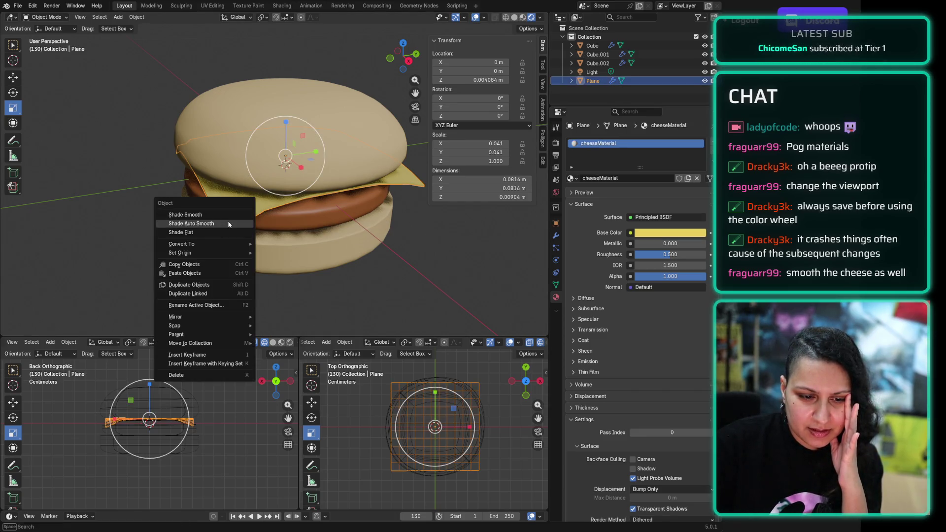
{"action": "left_click", "coordinate": [230, 216]}
{"action": "left_click", "coordinate": [407, 262]}
{"action": "scroll", "coordinate": [207, 159], "scroll_direction": "up", "scroll_amount": 5}
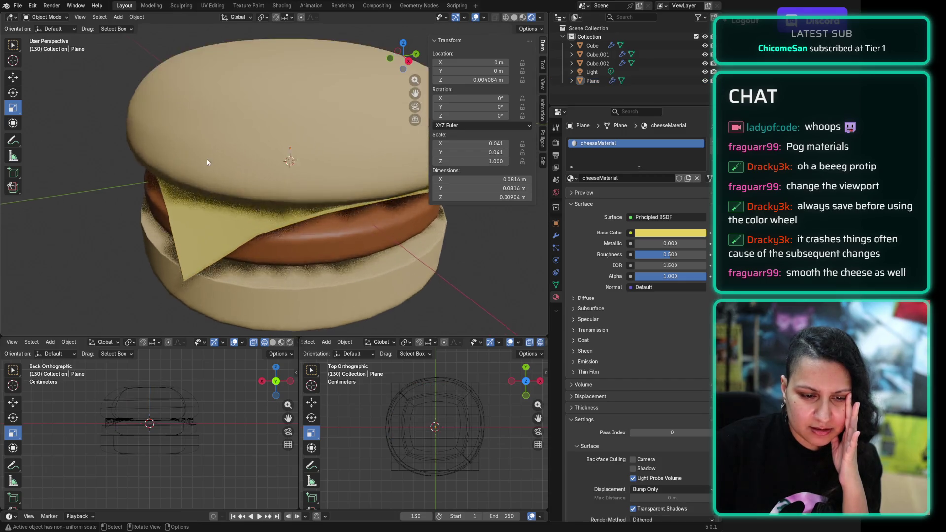
{"action": "middle_click_drag", "start_coordinate": [207, 159], "coordinate": [265, 288]}
{"action": "scroll", "coordinate": [265, 288], "scroll_direction": "up", "scroll_amount": 3}
{"action": "mouse_move", "coordinate": [119, 149]}
{"action": "middle_mouse_down"}
{"action": "mouse_move", "coordinate": [110, 176]}
{"action": "mouse_move", "coordinate": [97, 166]}
{"action": "mouse_move", "coordinate": [42, 167]}
{"action": "mouse_move", "coordinate": [84, 172]}
{"action": "middle_mouse_up"}
{"action": "scroll", "coordinate": [54, 168], "scroll_direction": "down", "scroll_amount": 5}
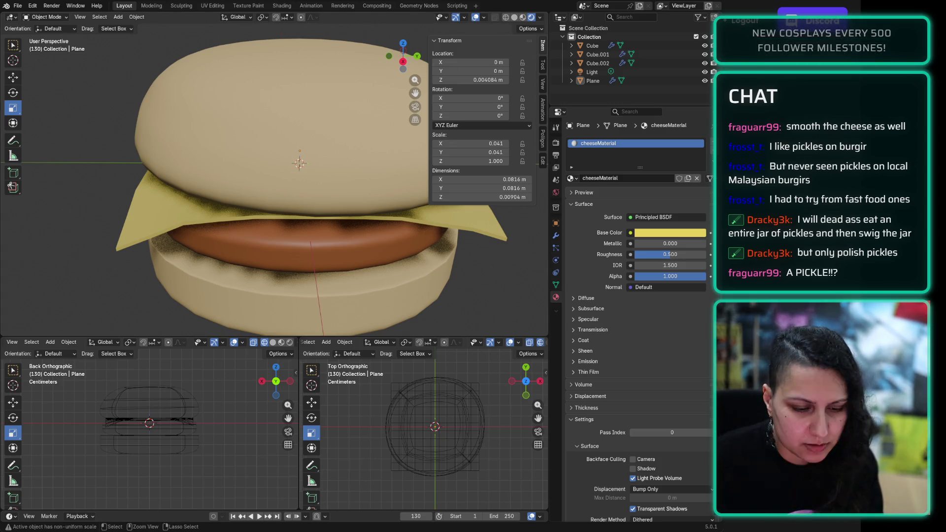
Step: Save burger.blend again with Ctrl+S
{"action": "key", "text": "ctrl+s"}
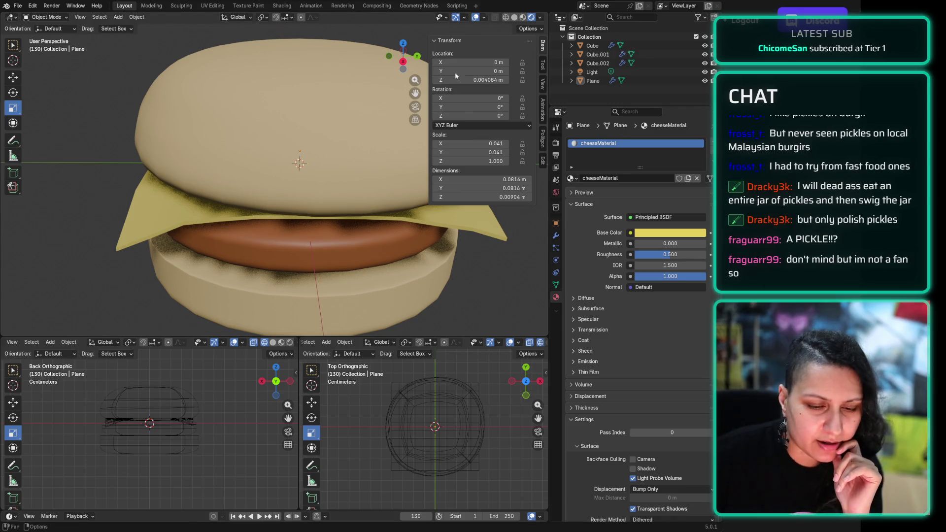
{"action": "left_click", "coordinate": [18, 6]}
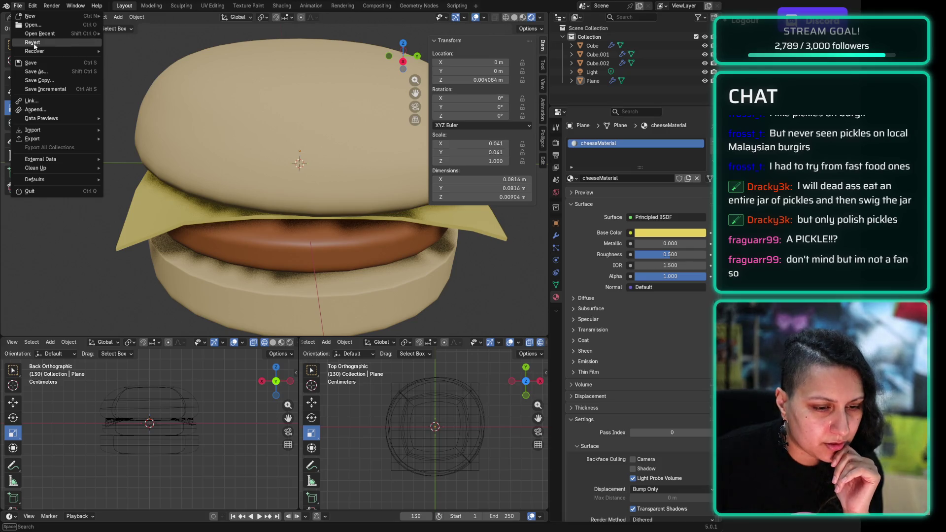
{"action": "mouse_move", "coordinate": [59, 51]}
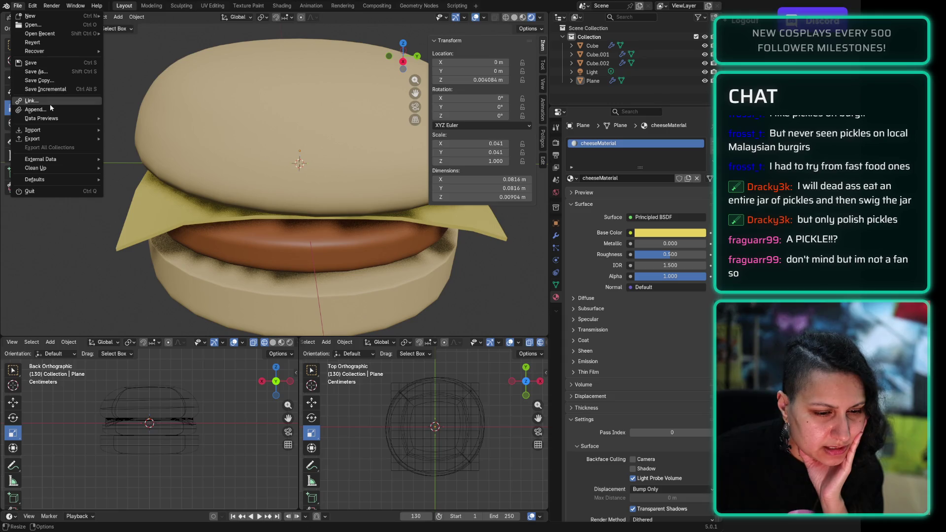
{"action": "left_click", "coordinate": [17, 6]}
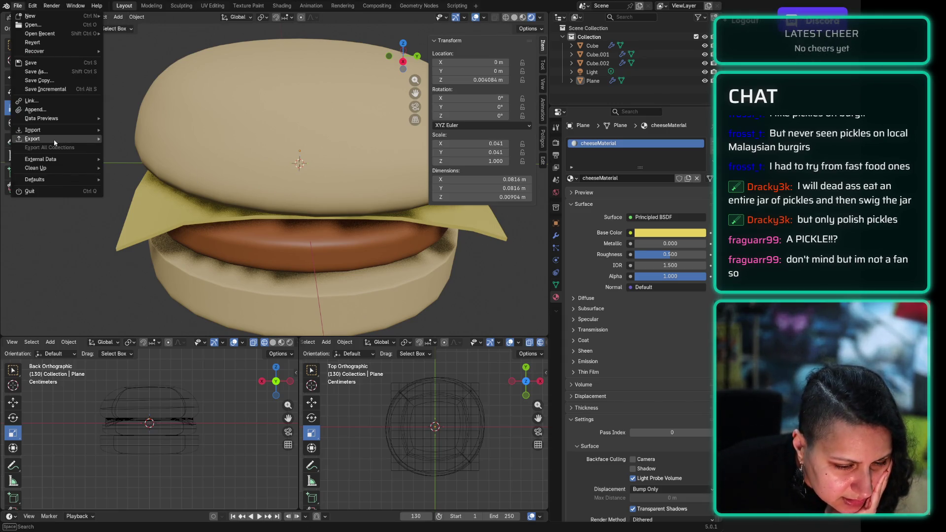
{"action": "mouse_move", "coordinate": [33, 139]}
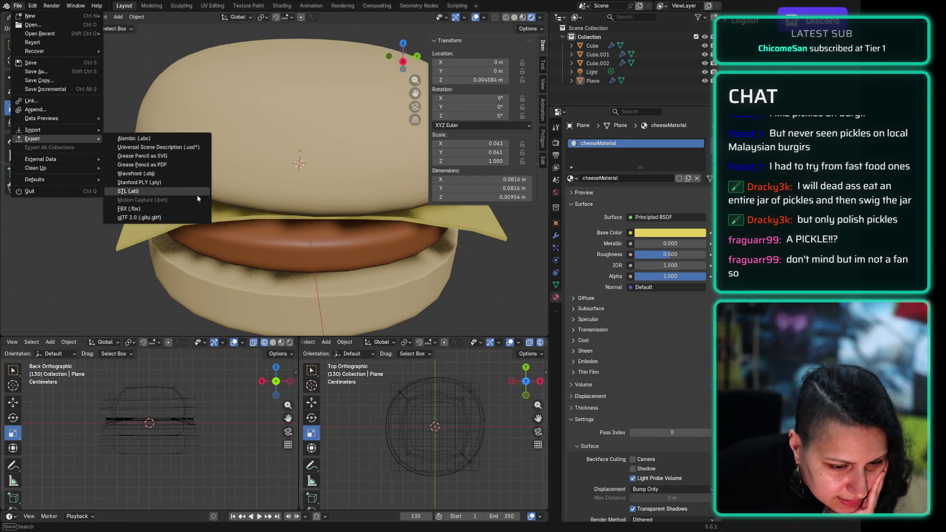
{"action": "left_click", "coordinate": [163, 218]}
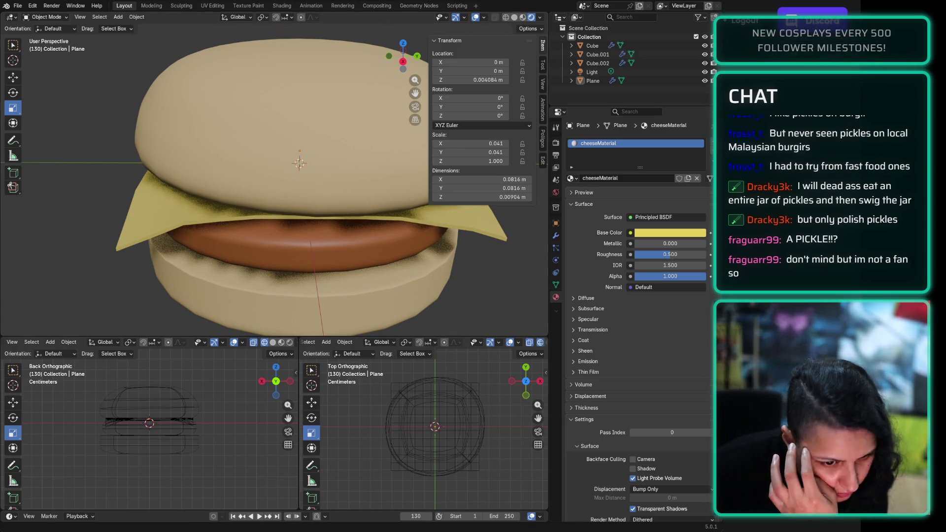
Step: Start a File > Export > glTF 2.0 export and box-select all four burger pieces
{"action": "left_click", "coordinate": [18, 6]}
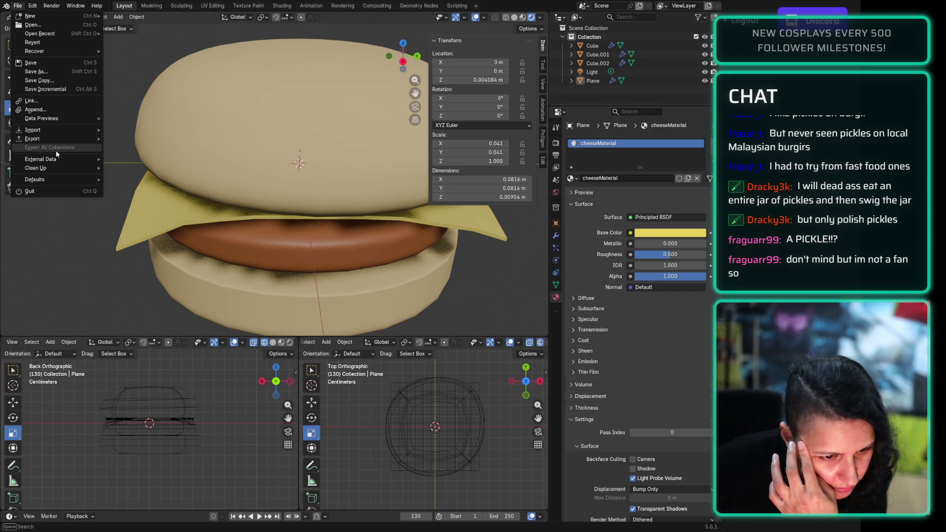
{"action": "mouse_move", "coordinate": [55, 135]}
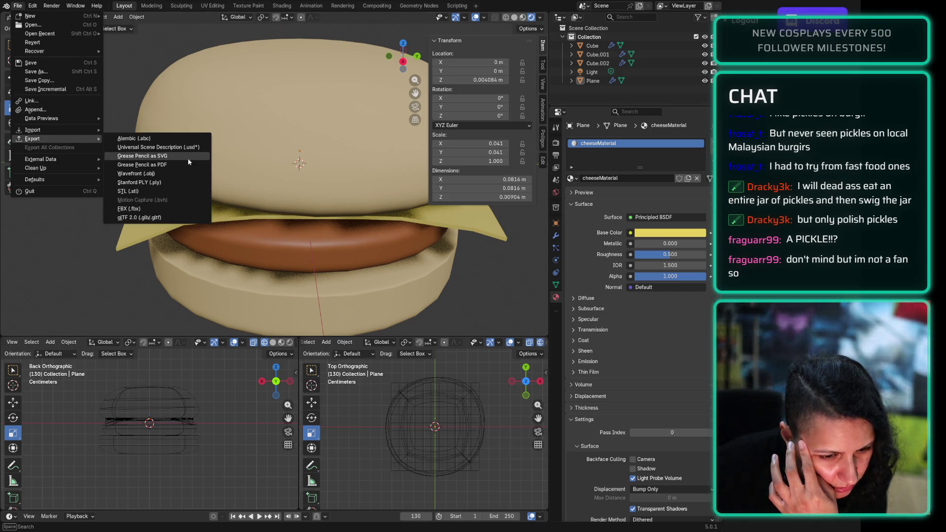
{"action": "left_click", "coordinate": [171, 219]}
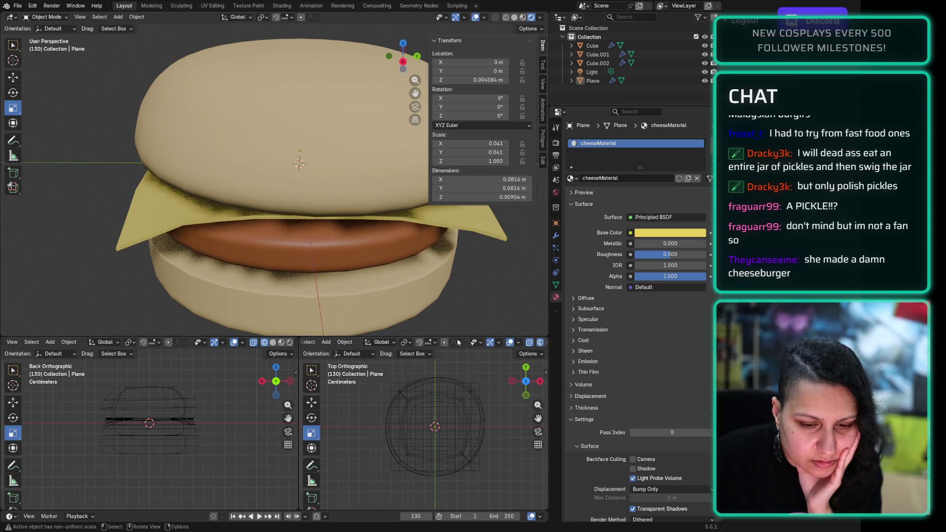
{"action": "key", "text": "b"}
{"action": "left_click_drag", "start_coordinate": [75, 47], "coordinate": [452, 330]}
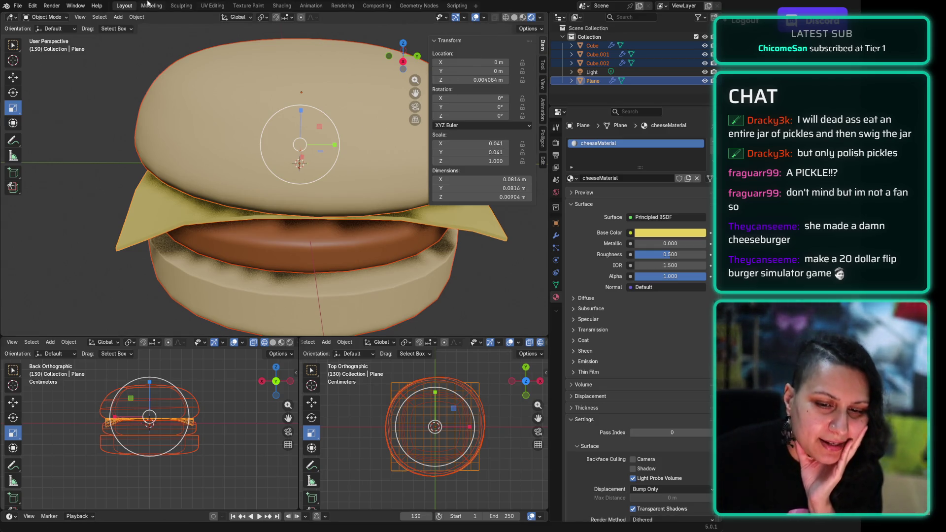
Step: Rename Cube to bunBottom and the top bun object to bunTop in the Outliner
{"action": "double_click", "coordinate": [601, 45]}
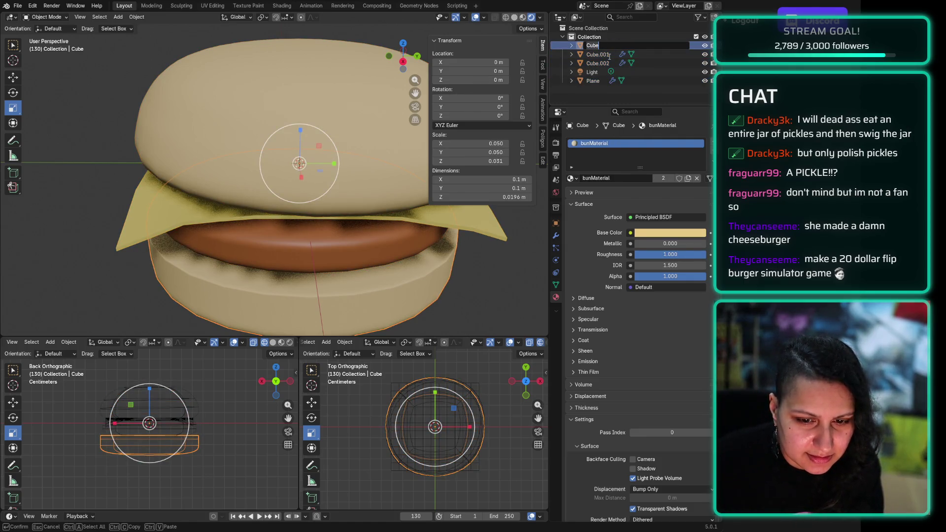
{"action": "type", "text": "bun"}
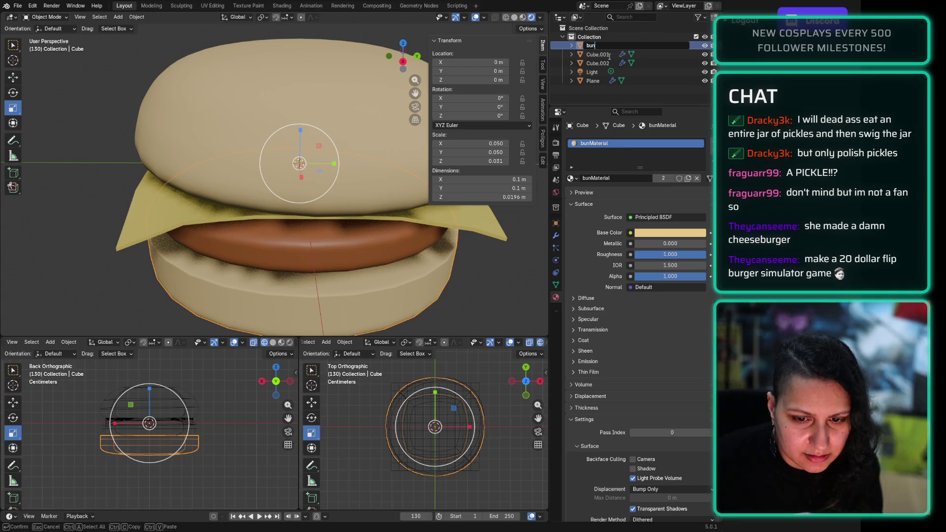
{"action": "type", "text": "Bottom"}
{"action": "key", "text": "Return"}
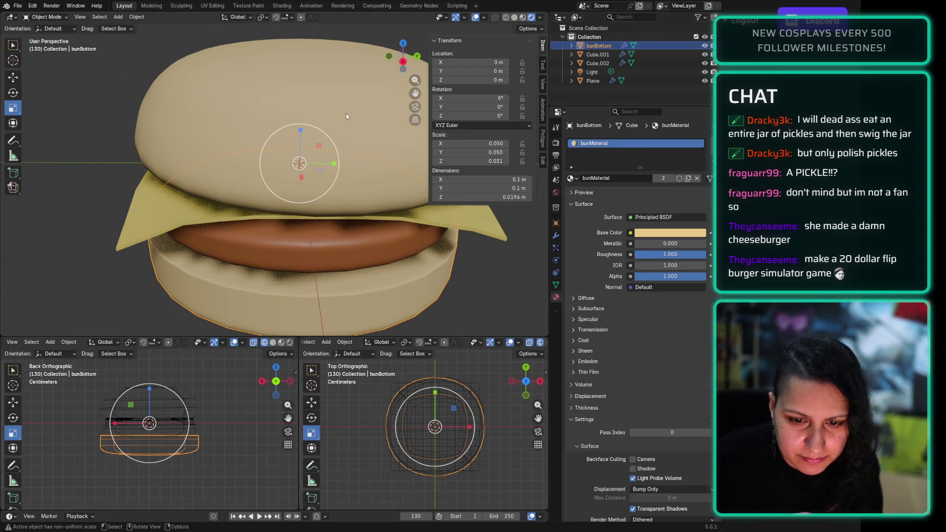
{"action": "left_click", "coordinate": [346, 117]}
{"action": "double_click", "coordinate": [598, 63]}
{"action": "type", "text": "b"}
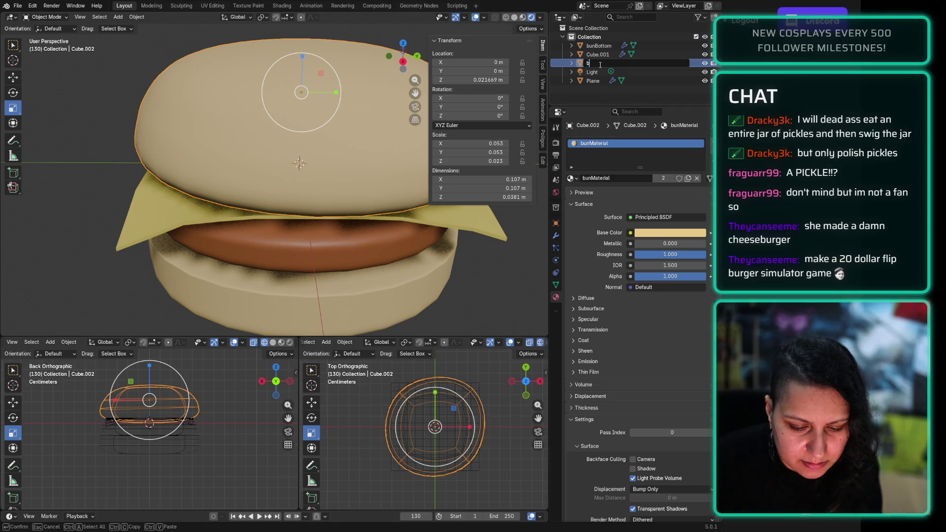
{"action": "type", "text": "unTop"}
{"action": "key", "text": "Return"}
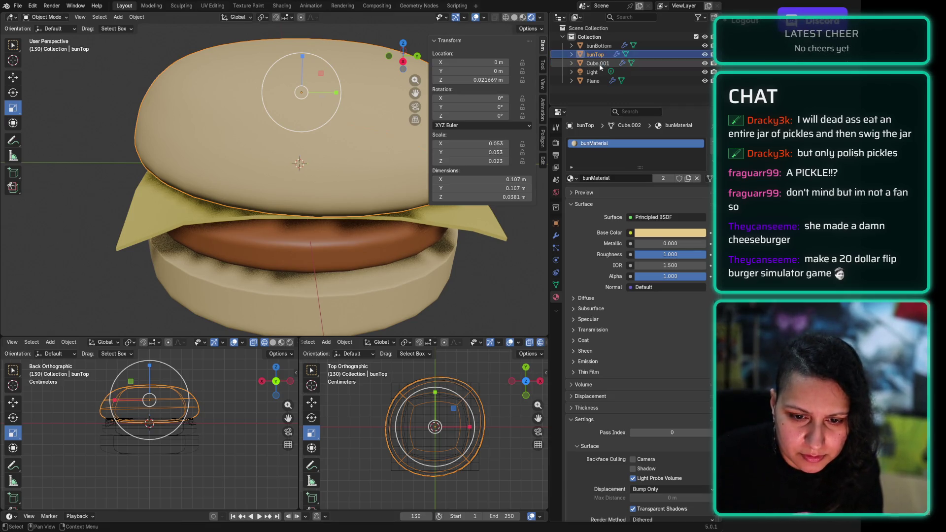
Step: Rename Cube.001 and the Plane both to cheese
{"action": "left_click", "coordinate": [600, 64]}
{"action": "double_click", "coordinate": [600, 64]}
{"action": "type", "text": "cheese"}
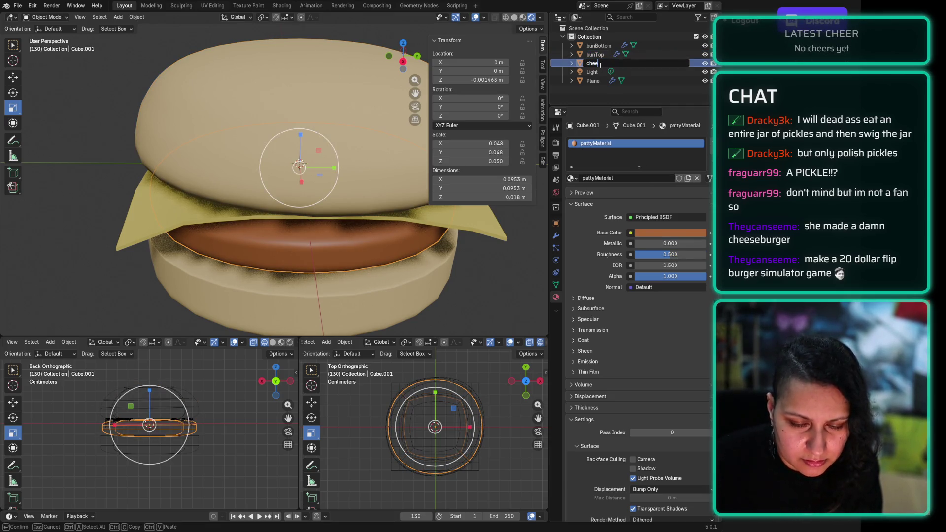
{"action": "key", "text": "Return"}
{"action": "double_click", "coordinate": [594, 81]}
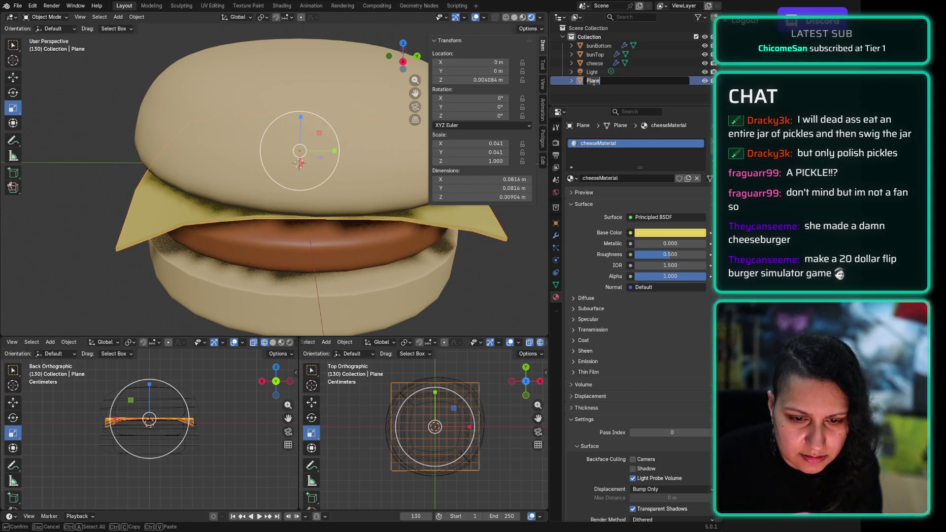
{"action": "type", "text": "cheese"}
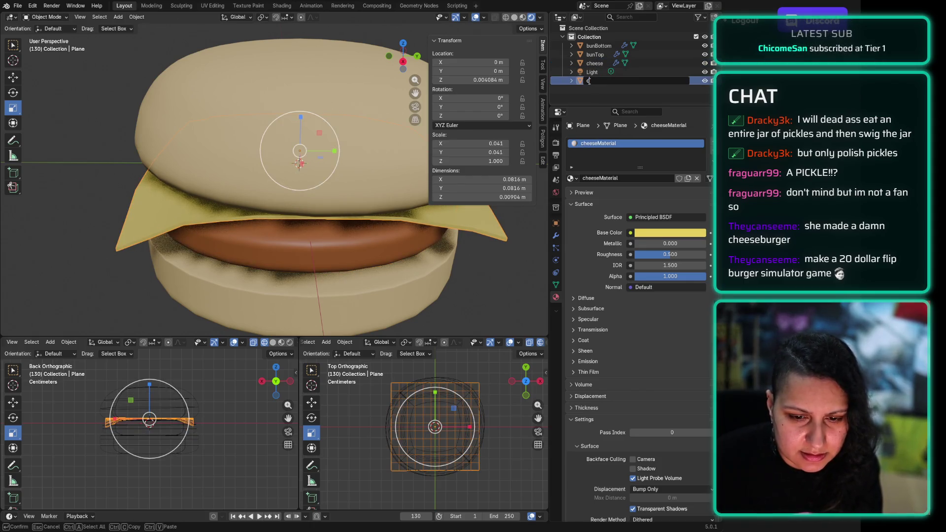
{"action": "key", "text": "Return"}
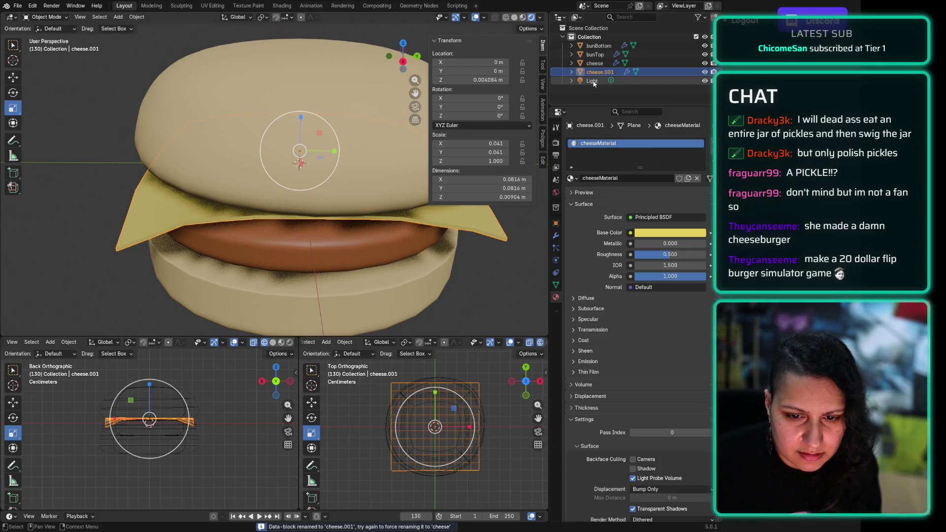
Step: Correct the names so the patty object is patty and the slice is cheese
{"action": "left_click", "coordinate": [596, 63]}
{"action": "double_click", "coordinate": [600, 64]}
{"action": "type", "text": "partty"}
{"action": "key", "text": "Return"}
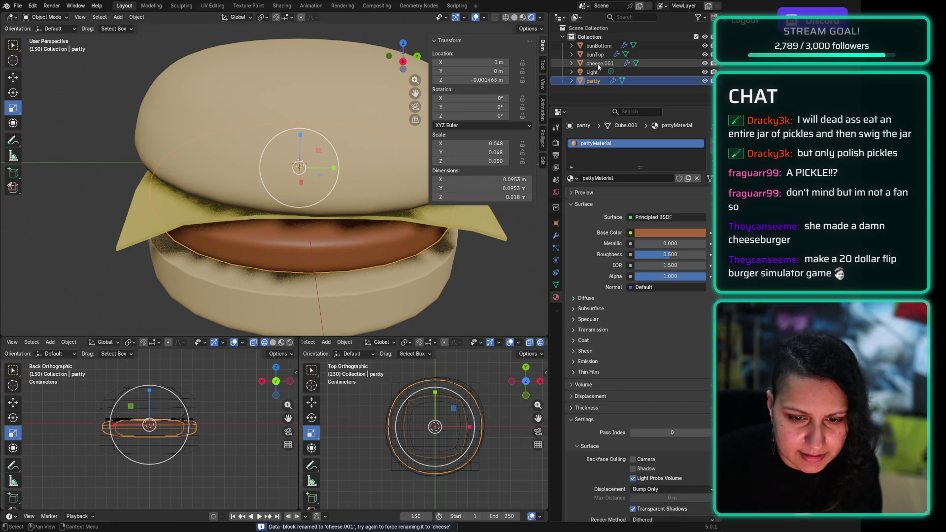
{"action": "double_click", "coordinate": [594, 81]}
{"action": "left_click", "coordinate": [596, 81]}
{"action": "key", "text": "BackSpace"}
{"action": "key", "text": "Return"}
{"action": "double_click", "coordinate": [596, 63]}
{"action": "type", "text": "chee"}
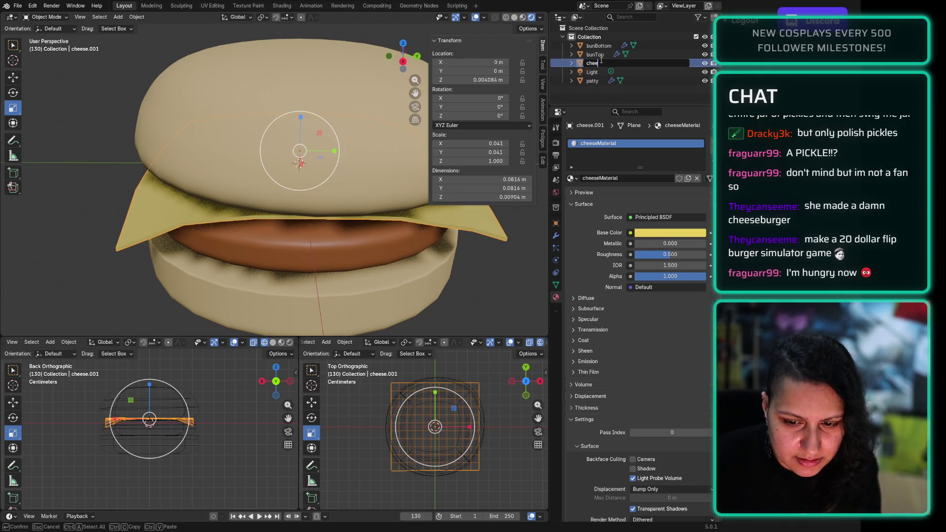
{"action": "type", "text": "se"}
{"action": "key", "text": "Return"}
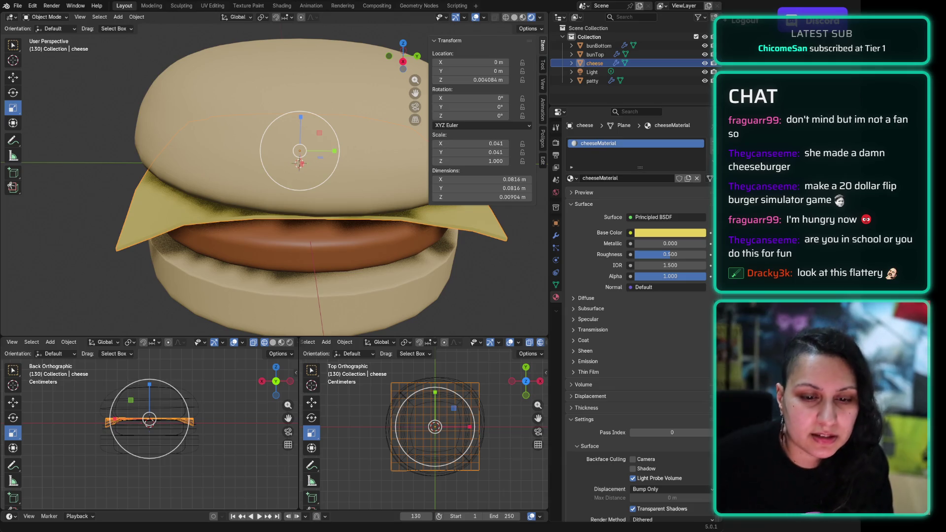
Step: Switch to Firefox and load bsky.app in a new tab
{"action": "key", "text": "alt+Tab"}
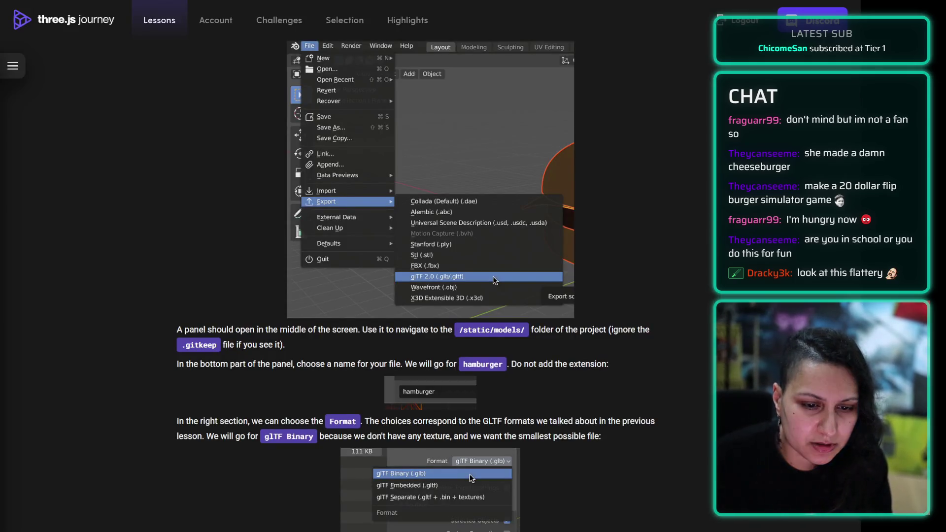
{"action": "key", "text": "ctrl+t"}
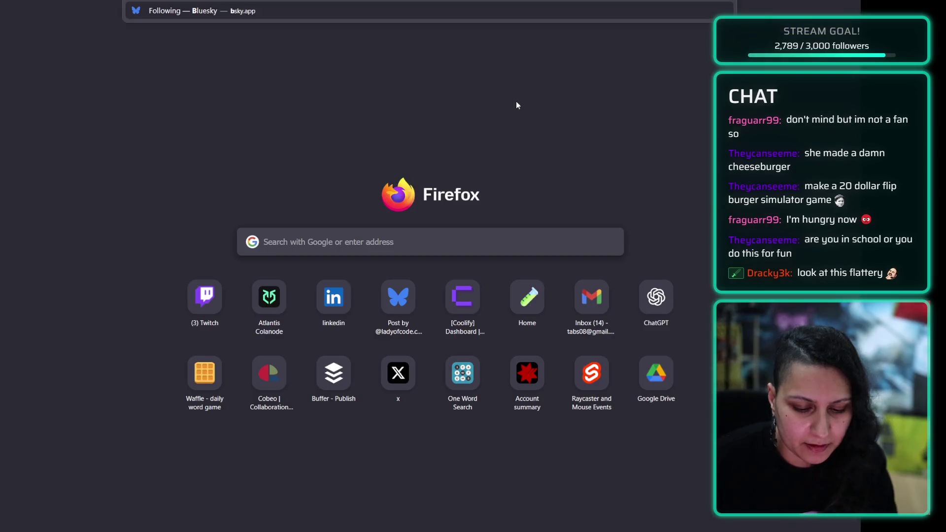
{"action": "type", "text": "b"}
{"action": "key", "text": "Return"}
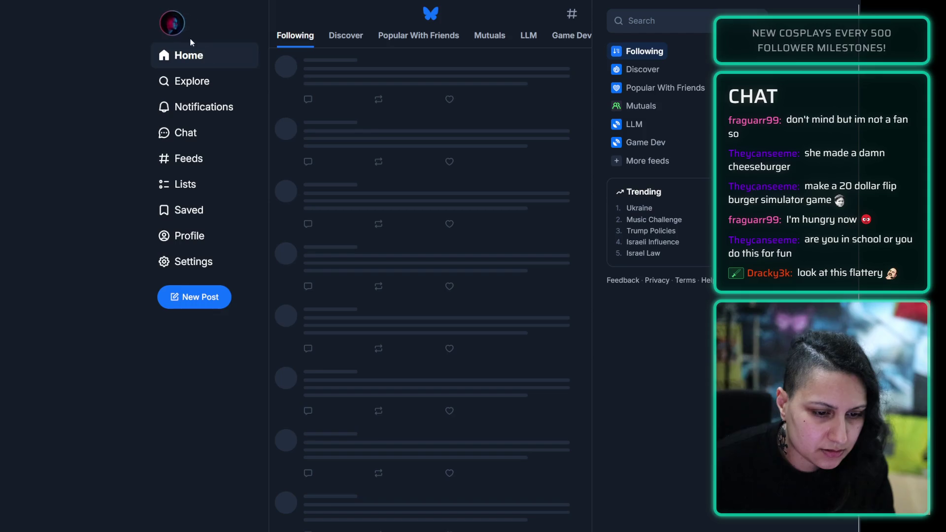
{"action": "left_click", "coordinate": [205, 30]}
Step: Open the profile's Media tab and enlarge the 6/100 Days of 3D donut render
{"action": "left_click", "coordinate": [210, 50]}
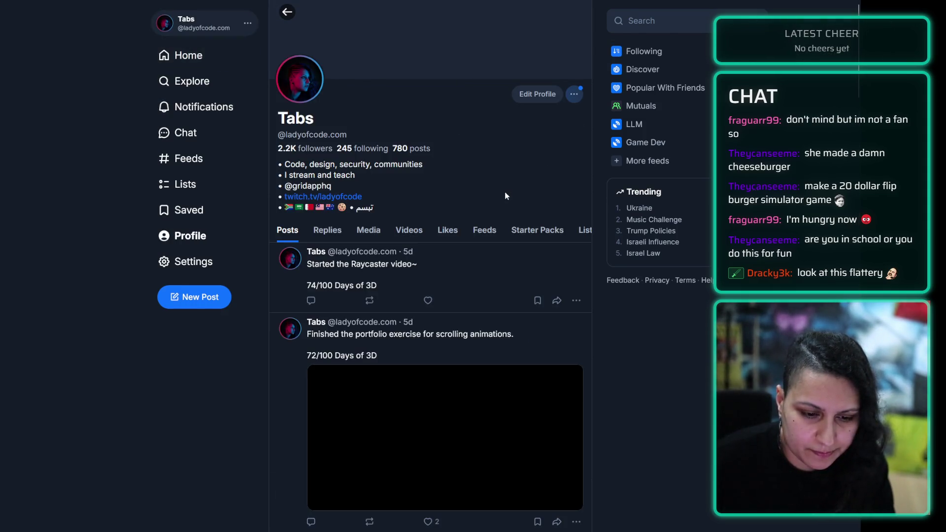
{"action": "scroll", "coordinate": [504, 196], "scroll_direction": "down", "scroll_amount": 1}
{"action": "left_click", "coordinate": [366, 174]}
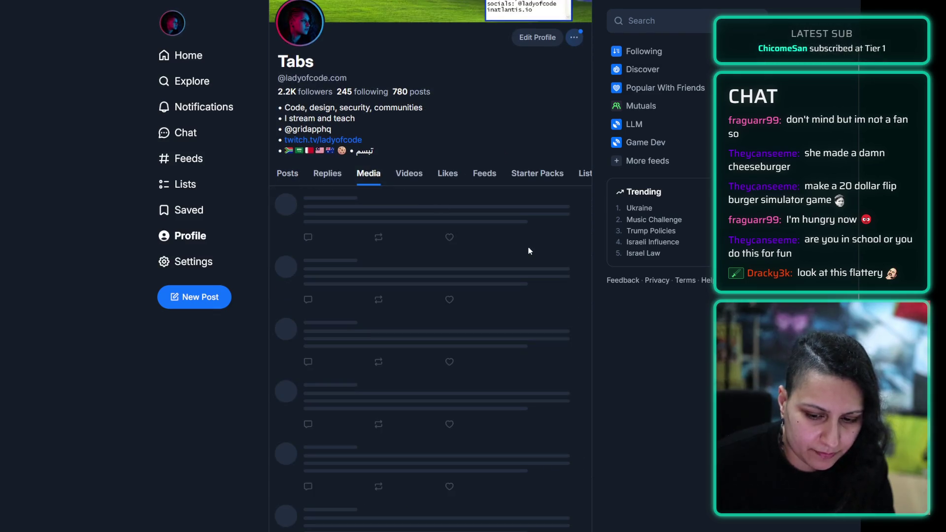
{"action": "scroll", "coordinate": [532, 236], "scroll_direction": "down", "scroll_amount": 20}
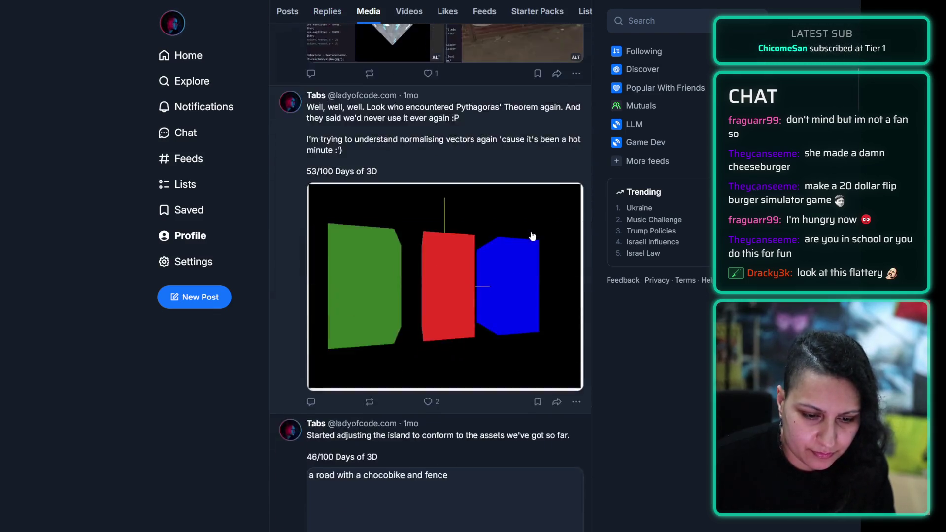
{"action": "scroll", "coordinate": [533, 236], "scroll_direction": "down", "scroll_amount": 20}
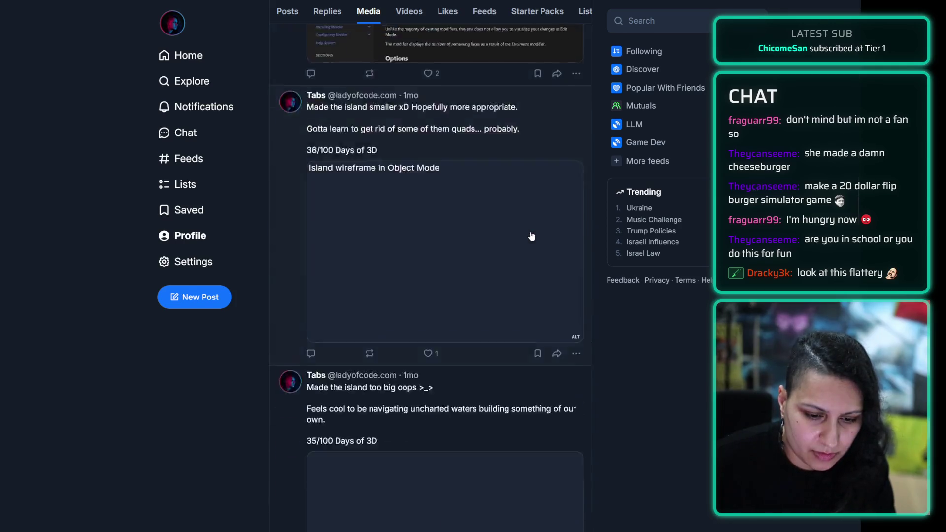
{"action": "scroll", "coordinate": [531, 237], "scroll_direction": "down", "scroll_amount": 20}
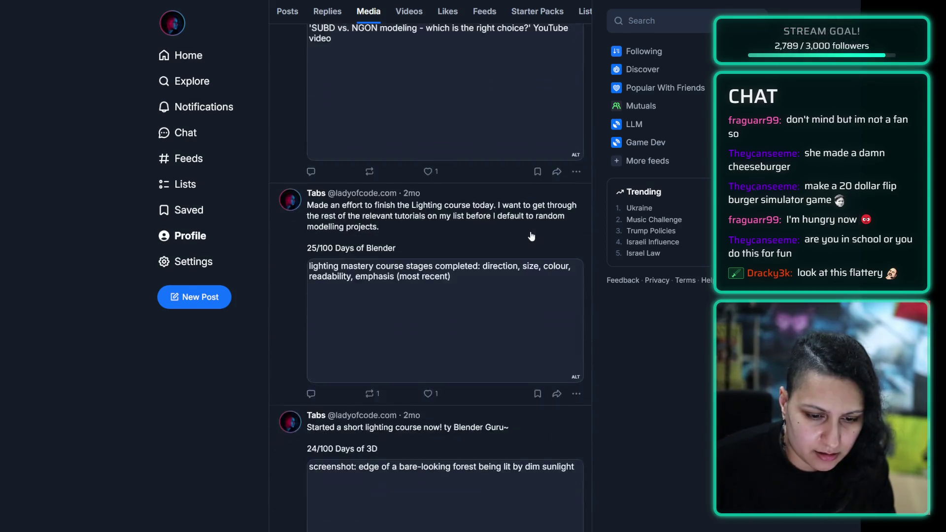
{"action": "scroll", "coordinate": [531, 237], "scroll_direction": "down", "scroll_amount": 20}
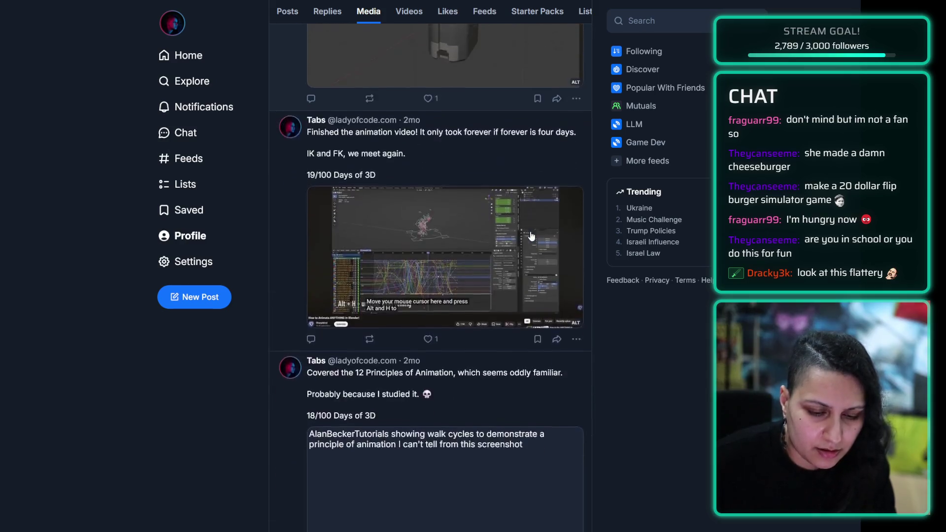
{"action": "scroll", "coordinate": [530, 236], "scroll_direction": "down", "scroll_amount": 20}
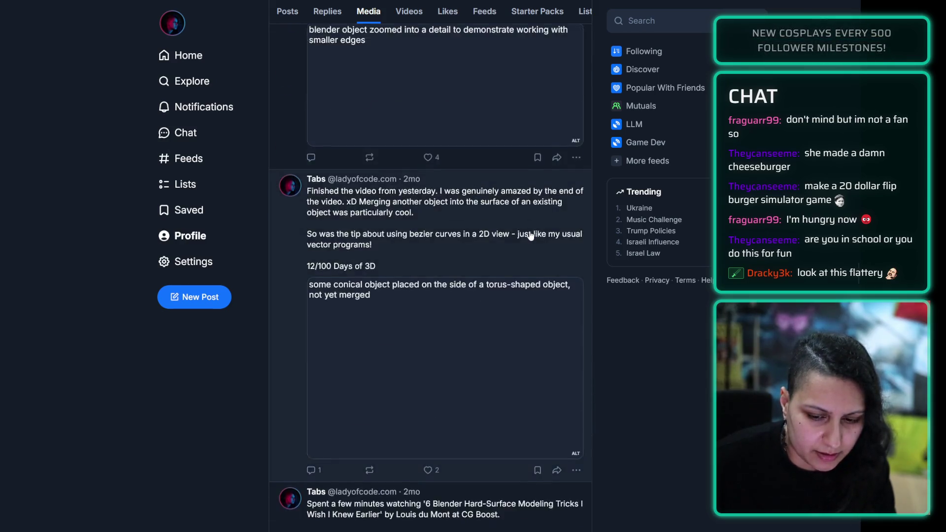
{"action": "scroll", "coordinate": [526, 220], "scroll_direction": "down", "scroll_amount": 20}
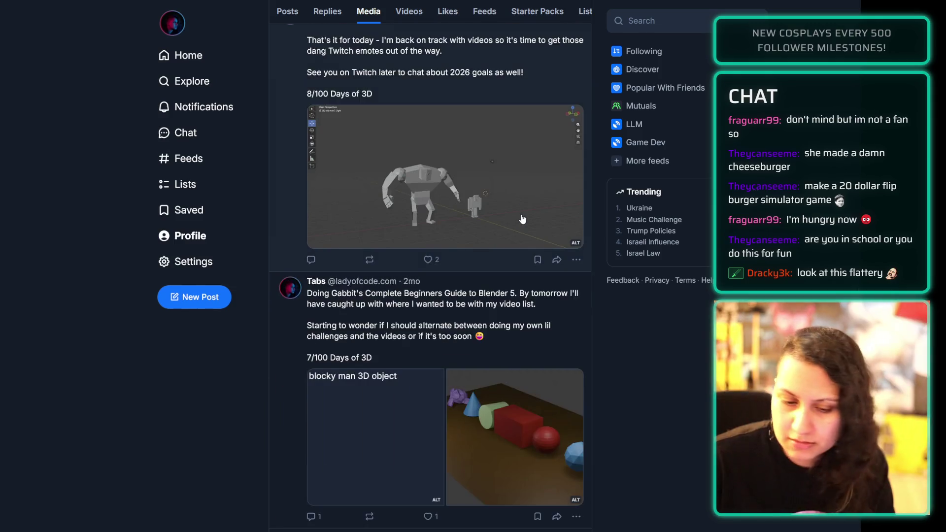
{"action": "scroll", "coordinate": [521, 219], "scroll_direction": "up", "scroll_amount": 5}
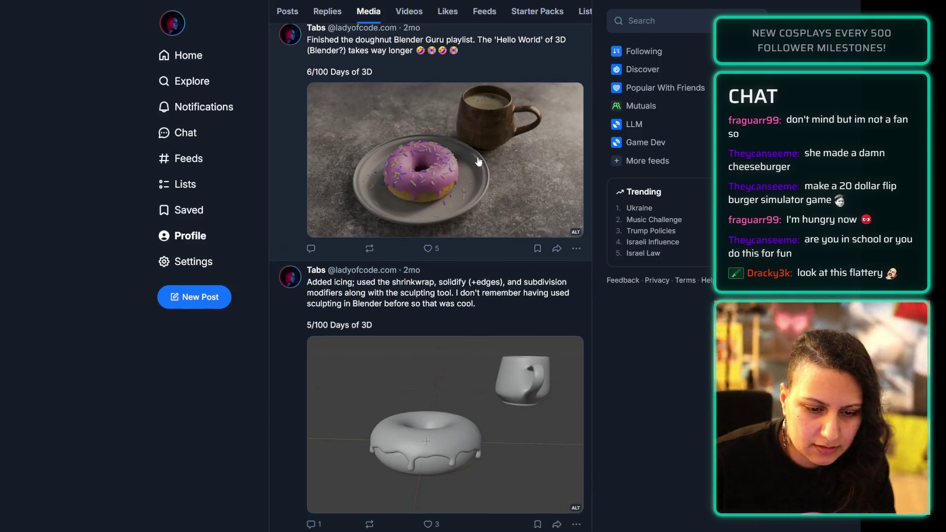
{"action": "left_click", "coordinate": [478, 161]}
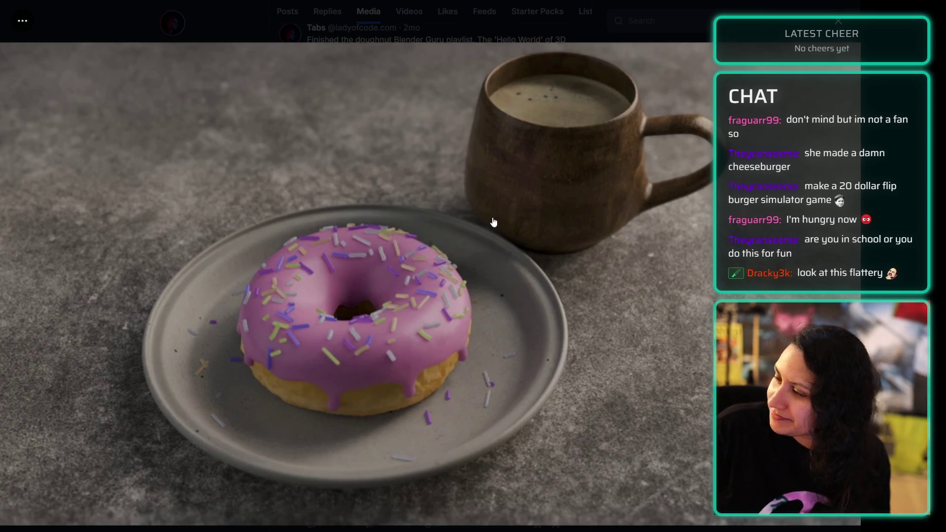
Step: Close the donut image and preview the 10/100 lamp-post and shrink-wrap tutorial images
{"action": "left_click", "coordinate": [841, 23]}
{"action": "scroll", "coordinate": [511, 244], "scroll_direction": "up", "scroll_amount": 5}
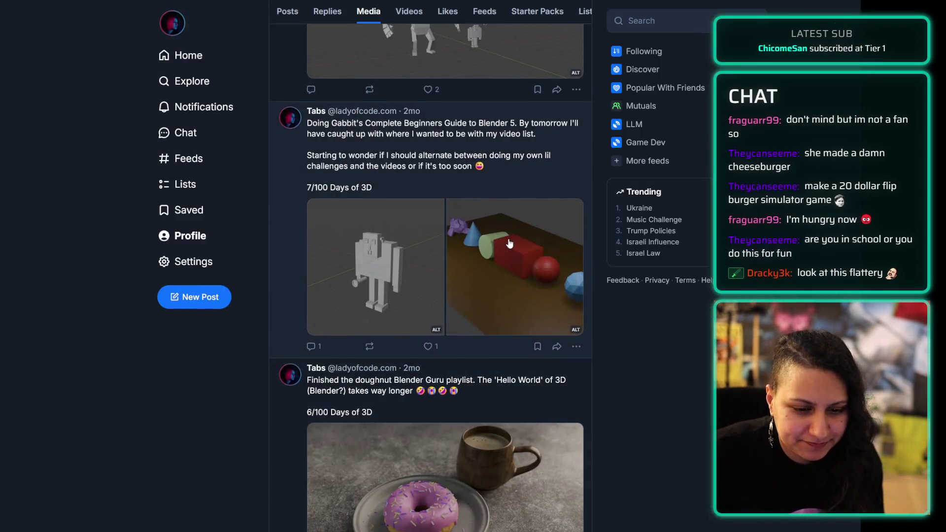
{"action": "scroll", "coordinate": [403, 356], "scroll_direction": "up", "scroll_amount": 2}
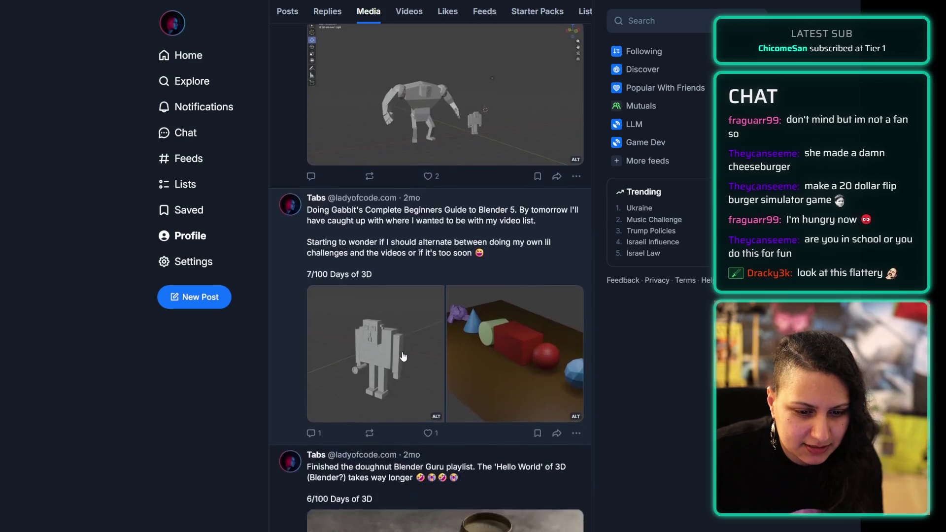
{"action": "scroll", "coordinate": [403, 356], "scroll_direction": "up", "scroll_amount": 15}
{"action": "left_click", "coordinate": [446, 300]}
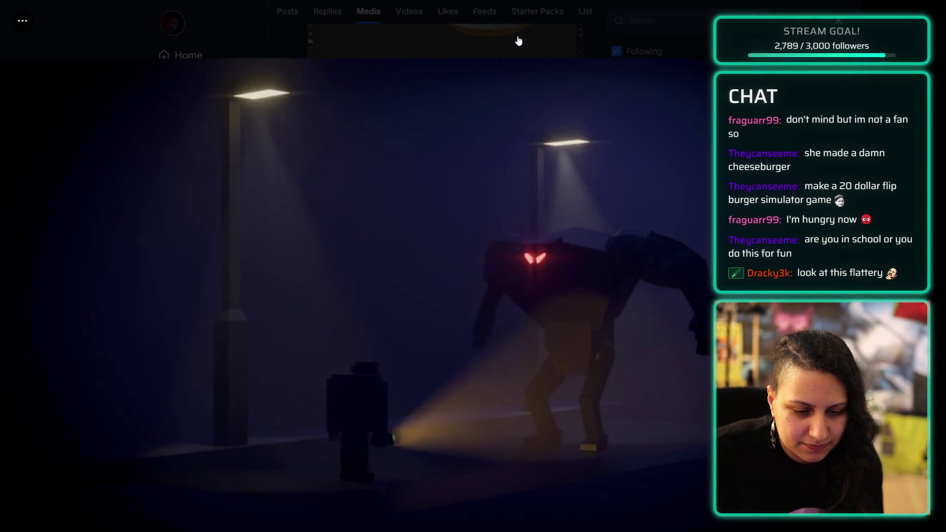
{"action": "left_click", "coordinate": [513, 36]}
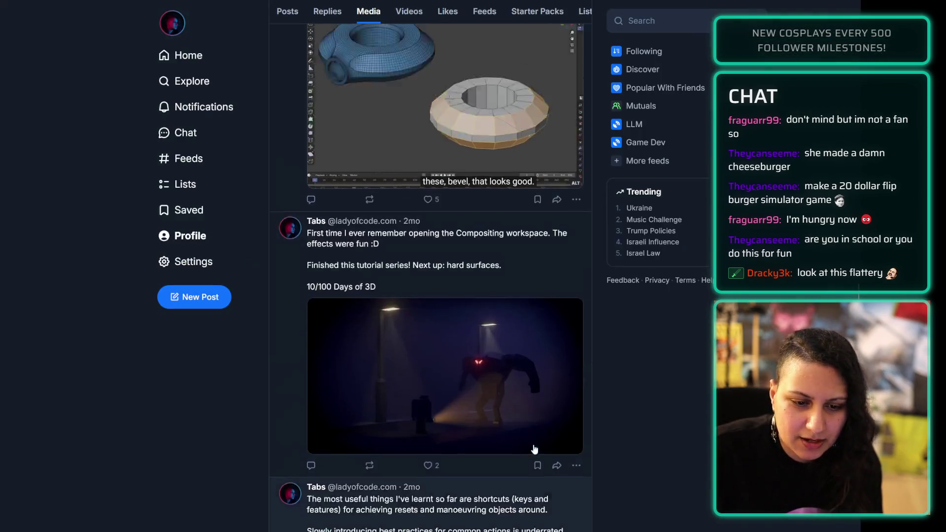
{"action": "scroll", "coordinate": [480, 341], "scroll_direction": "up", "scroll_amount": 4}
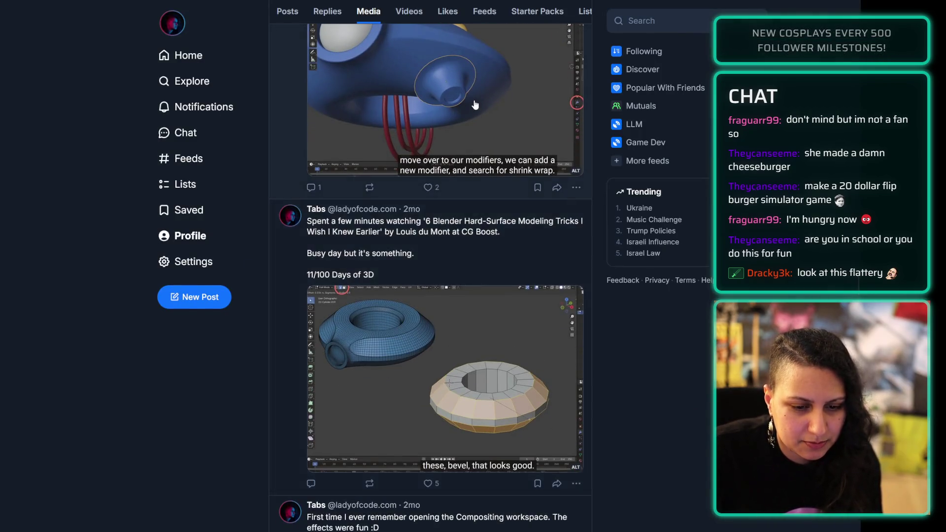
{"action": "left_click", "coordinate": [476, 114]}
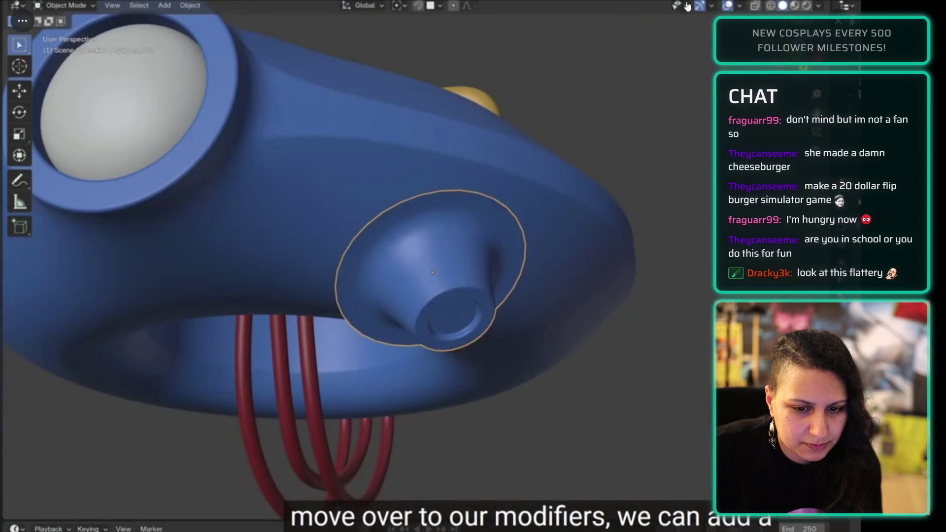
{"action": "key", "text": "Escape"}
Step: Scroll up the media feed and preview the 23/100 sculpted head image
{"action": "scroll", "coordinate": [421, 321], "scroll_direction": "up", "scroll_amount": 15}
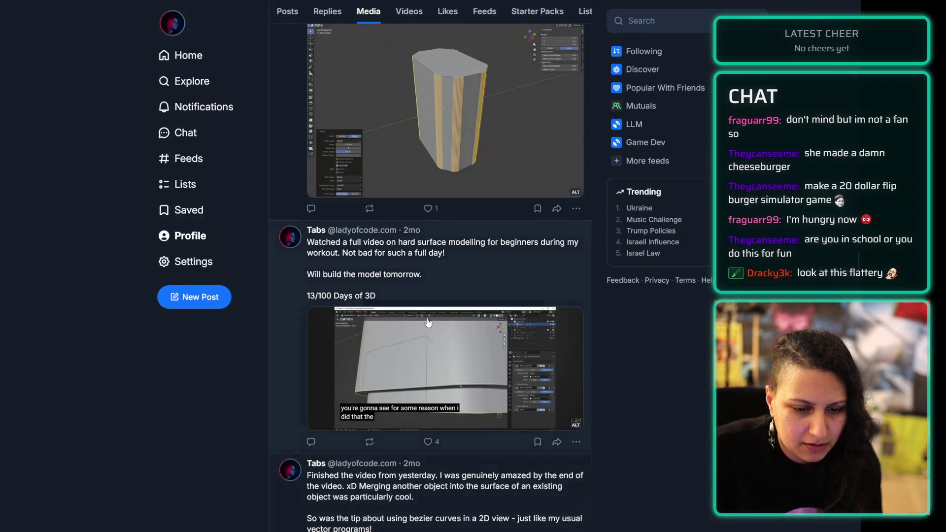
{"action": "scroll", "coordinate": [421, 321], "scroll_direction": "up", "scroll_amount": 15}
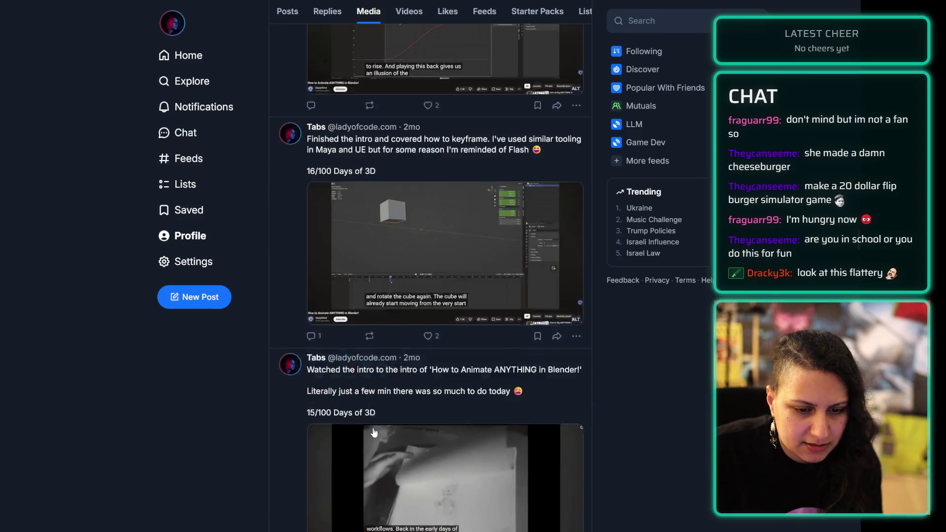
{"action": "scroll", "coordinate": [374, 432], "scroll_direction": "up", "scroll_amount": 15}
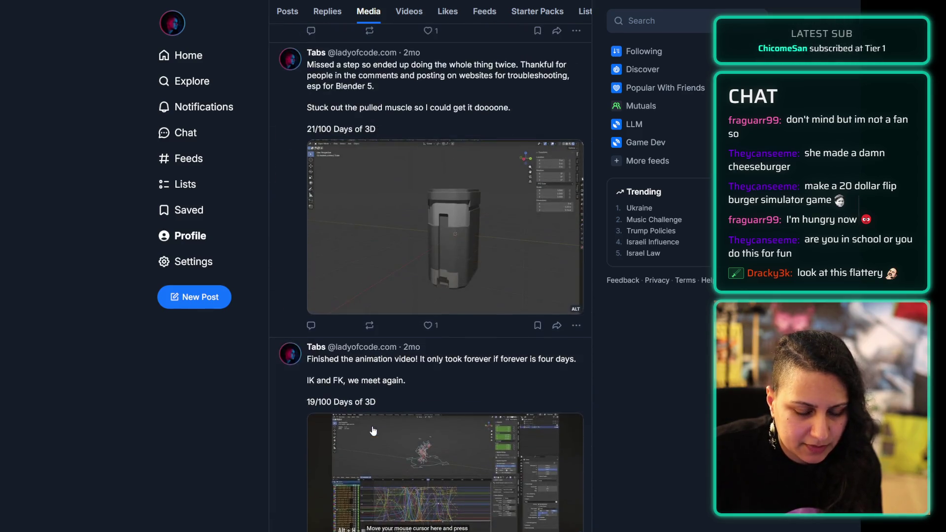
{"action": "scroll", "coordinate": [371, 345], "scroll_direction": "up", "scroll_amount": 15}
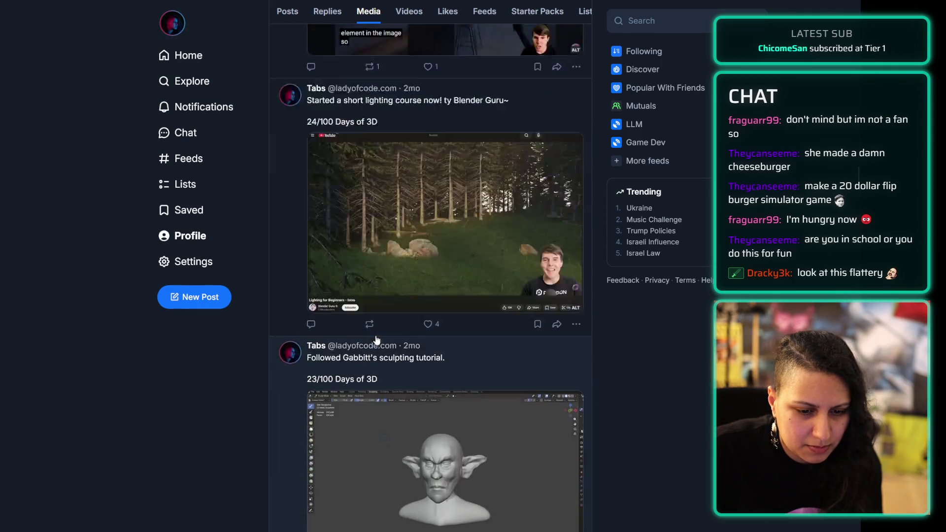
{"action": "scroll", "coordinate": [374, 371], "scroll_direction": "down", "scroll_amount": 3}
{"action": "left_click", "coordinate": [422, 398]}
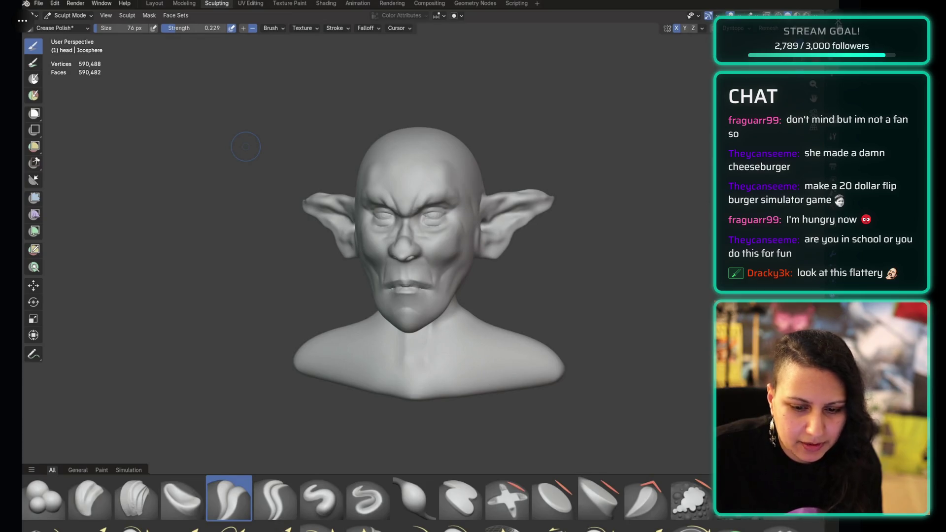
{"action": "key", "text": "Escape"}
Step: Scroll back up the media feed, then switch to the three.js journey export lesson
{"action": "scroll", "coordinate": [385, 389], "scroll_direction": "up", "scroll_amount": 15}
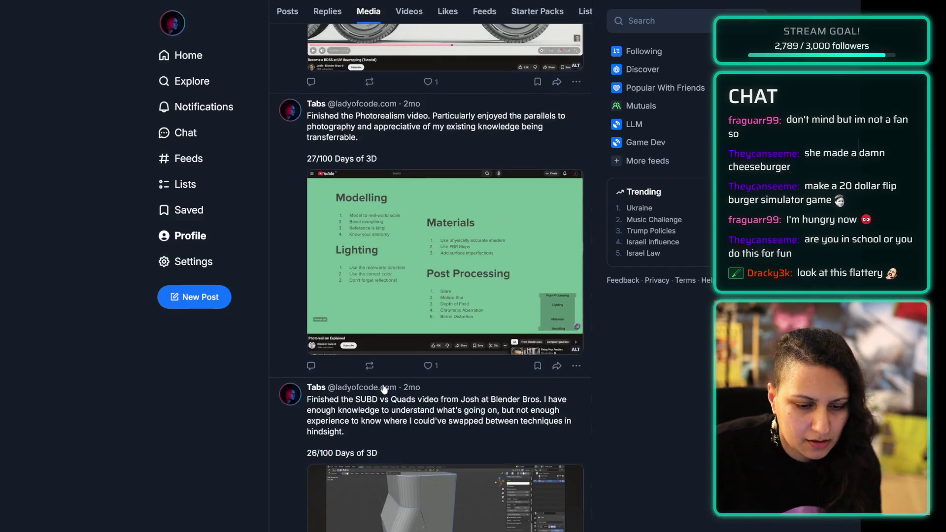
{"action": "scroll", "coordinate": [385, 389], "scroll_direction": "up", "scroll_amount": 10}
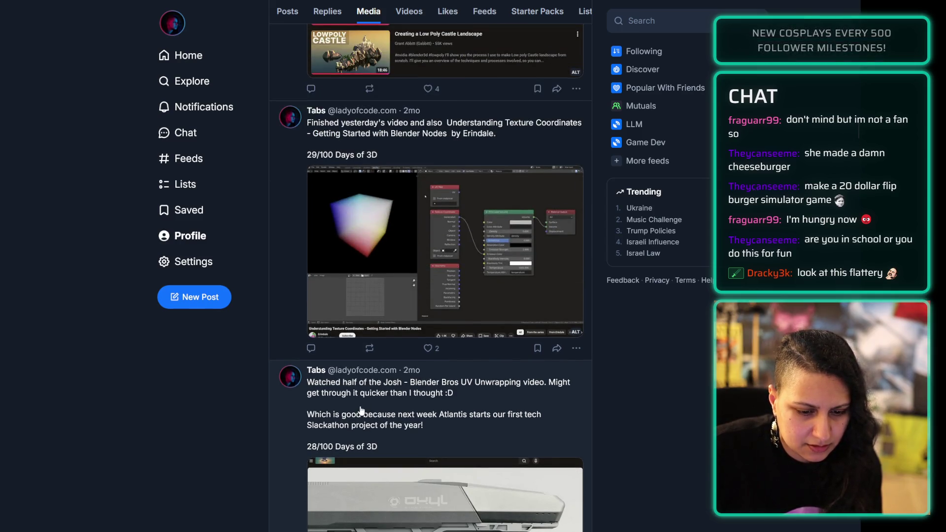
{"action": "scroll", "coordinate": [360, 398], "scroll_direction": "up", "scroll_amount": 10}
{"action": "scroll", "coordinate": [358, 393], "scroll_direction": "up", "scroll_amount": 10}
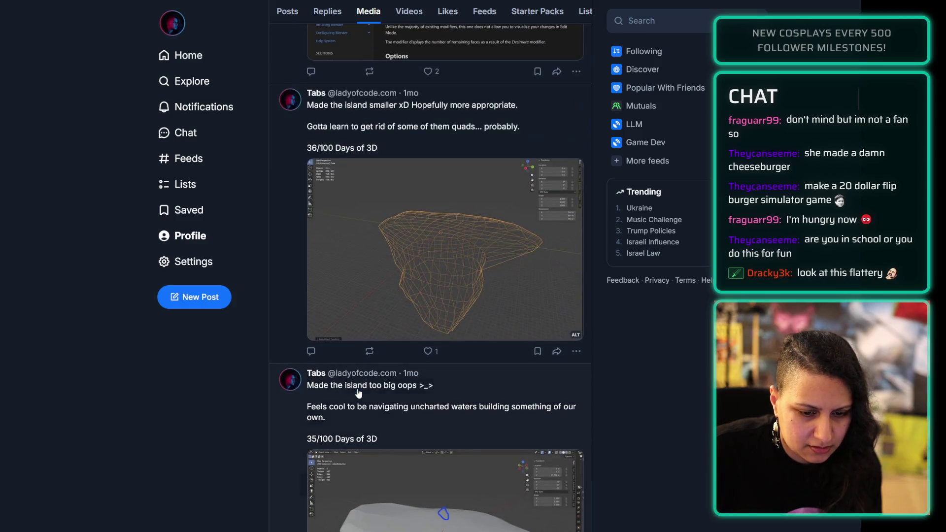
{"action": "scroll", "coordinate": [351, 397], "scroll_direction": "up", "scroll_amount": 10}
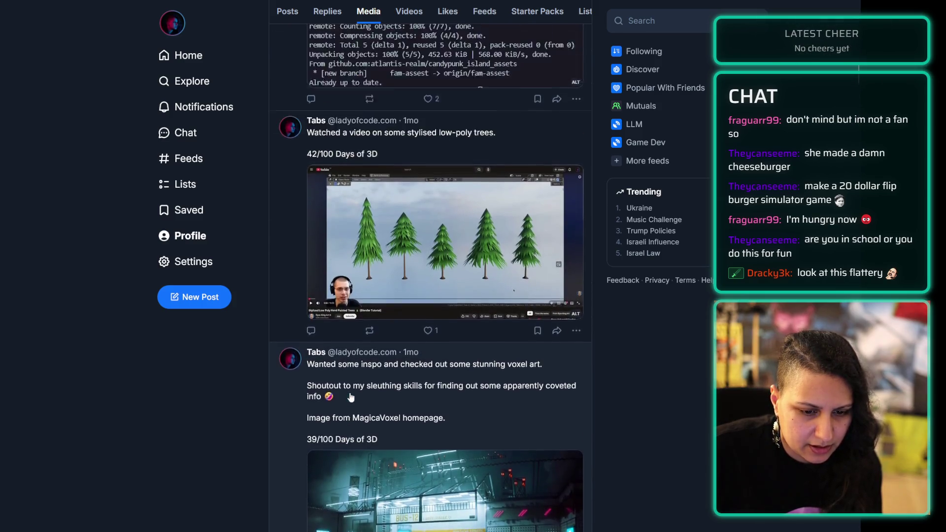
{"action": "scroll", "coordinate": [332, 431], "scroll_direction": "up", "scroll_amount": 10}
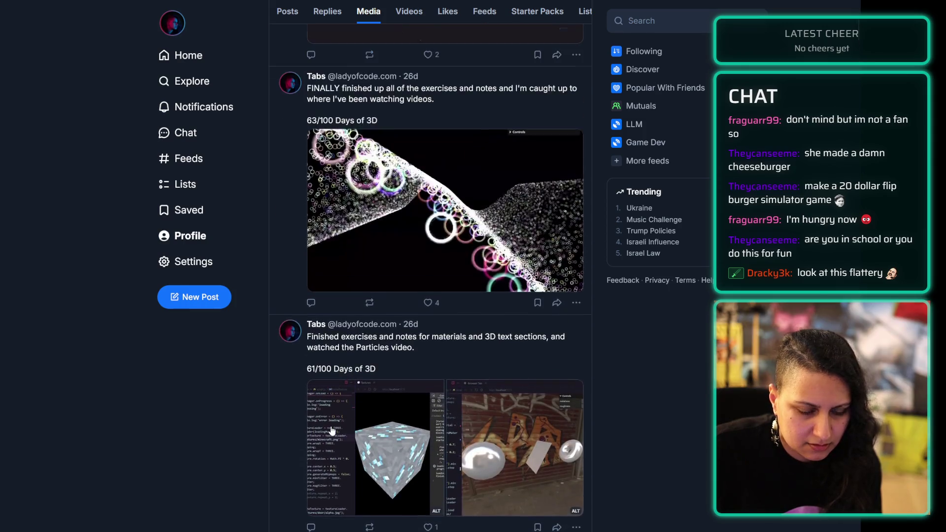
{"action": "scroll", "coordinate": [454, 309], "scroll_direction": "up", "scroll_amount": 5}
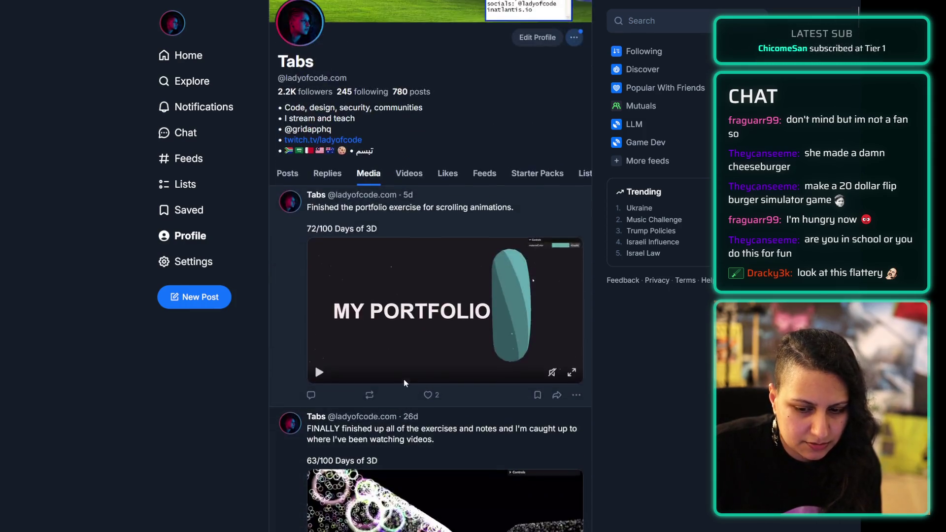
{"action": "scroll", "coordinate": [402, 367], "scroll_direction": "down", "scroll_amount": 10}
{"action": "scroll", "coordinate": [402, 367], "scroll_direction": "down", "scroll_amount": 10}
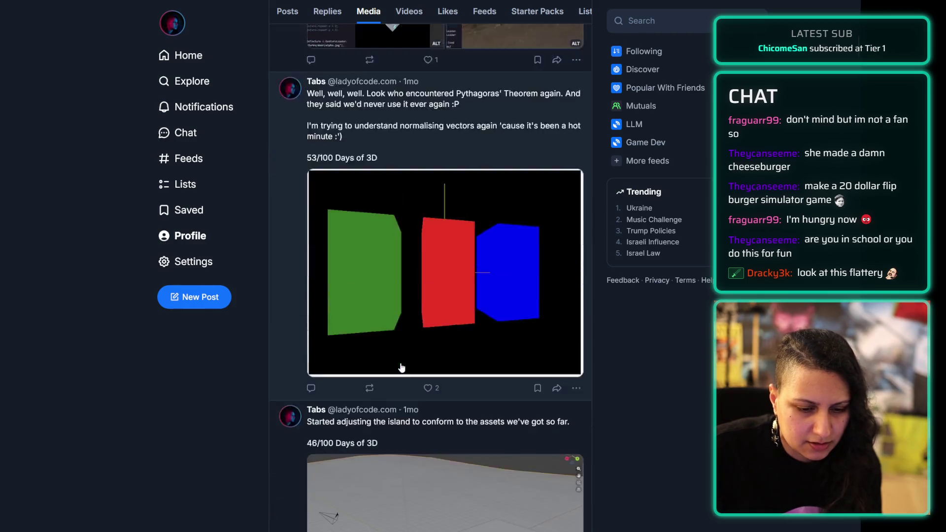
{"action": "scroll", "coordinate": [356, 154], "scroll_direction": "up", "scroll_amount": 10}
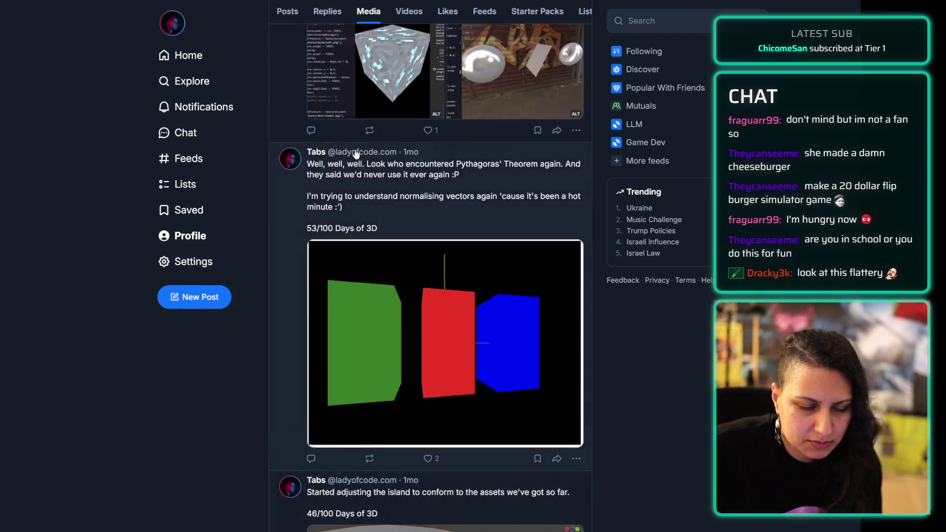
{"action": "key", "text": "alt+Tab"}
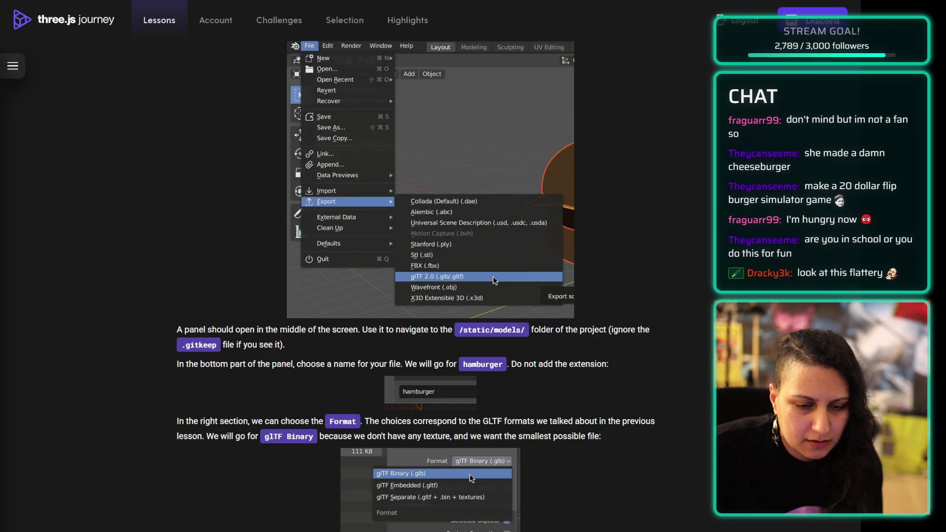
Step: Alt+Tab back to the Blender window with the cheeseburger scene
{"action": "key", "text": "alt+Tab"}
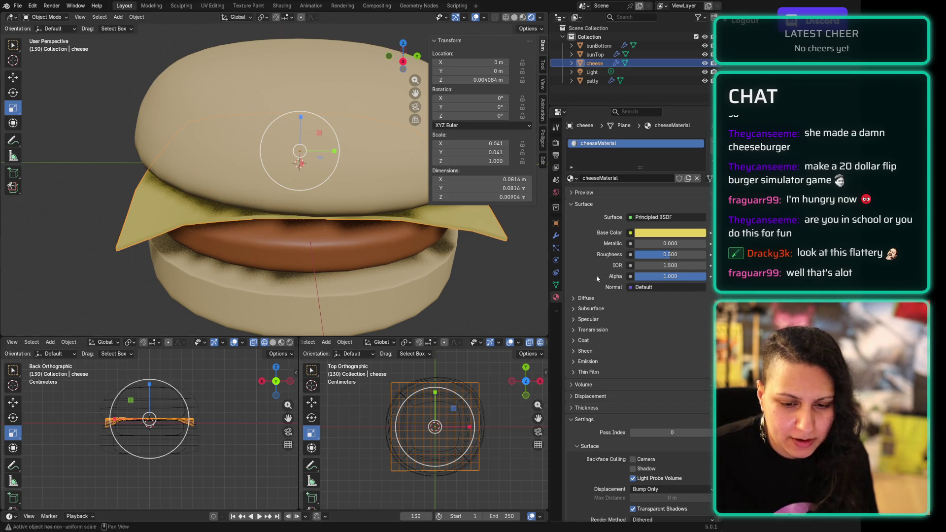
Step: Select the bunBottom, bunTop, cheese and patty together, then check File > Export without exporting
{"action": "scroll", "coordinate": [74, 212], "scroll_direction": "down", "scroll_amount": 3}
{"action": "mouse_move", "coordinate": [138, 71]}
{"action": "left_mouse_down"}
{"action": "mouse_move", "coordinate": [345, 247]}
{"action": "mouse_move", "coordinate": [433, 294]}
{"action": "left_mouse_up"}
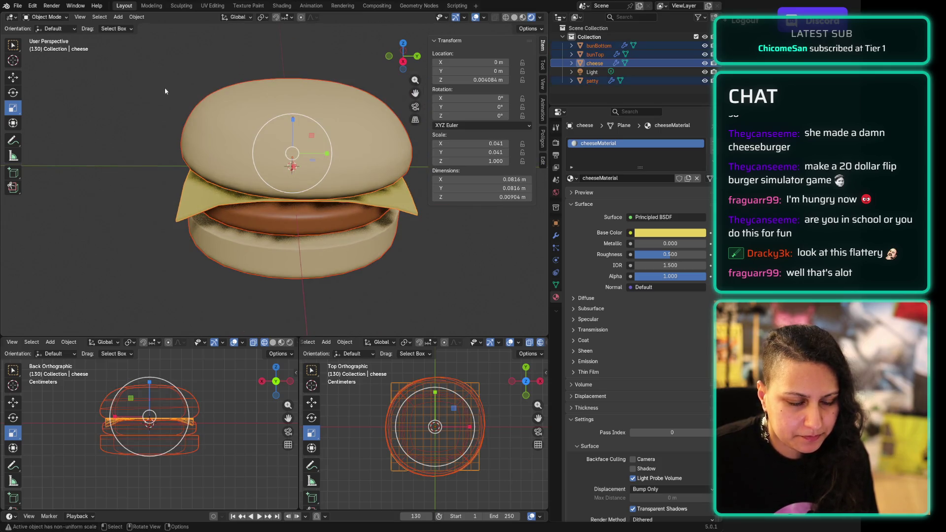
{"action": "left_click", "coordinate": [17, 5]}
{"action": "mouse_move", "coordinate": [33, 5]}
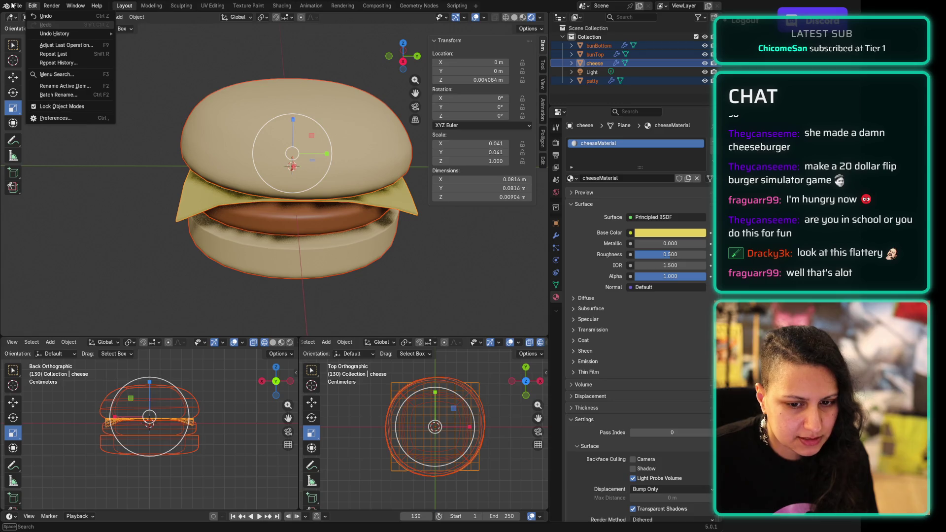
{"action": "key", "text": "Escape"}
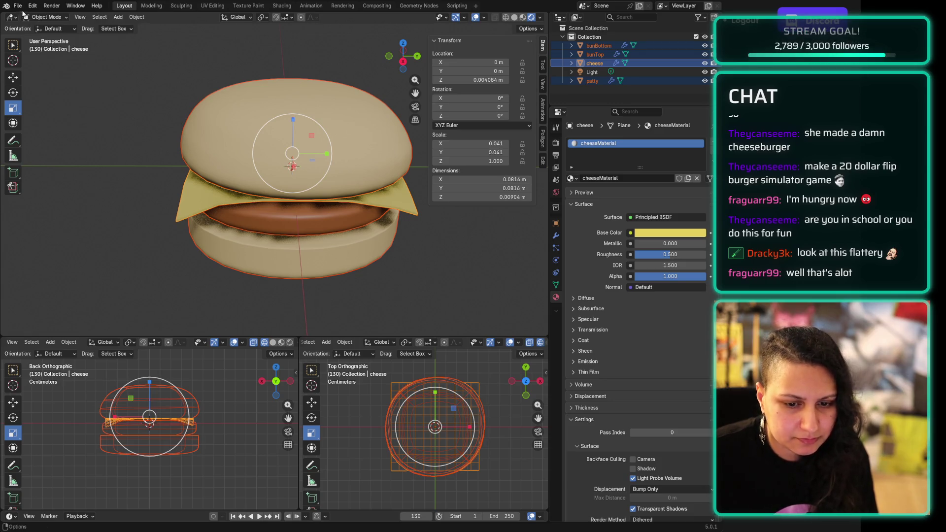
{"action": "left_click", "coordinate": [19, 6]}
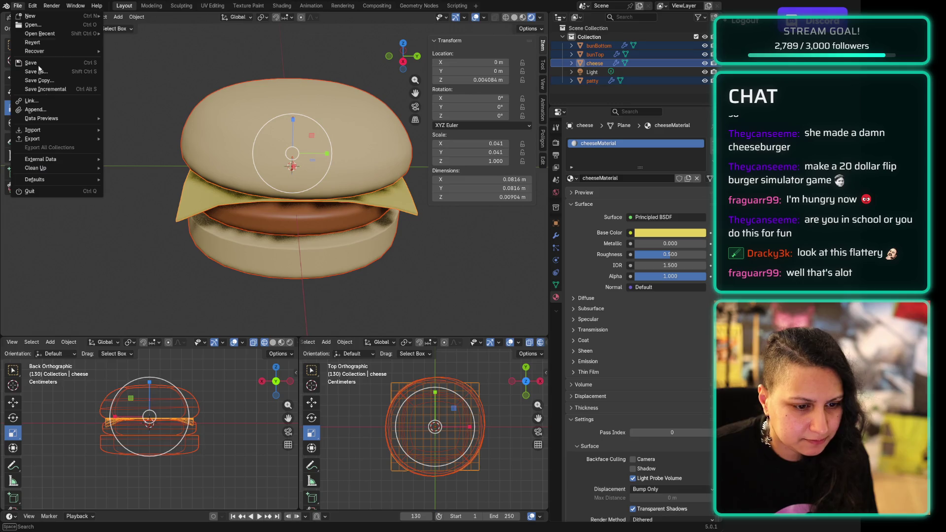
{"action": "mouse_move", "coordinate": [72, 139]}
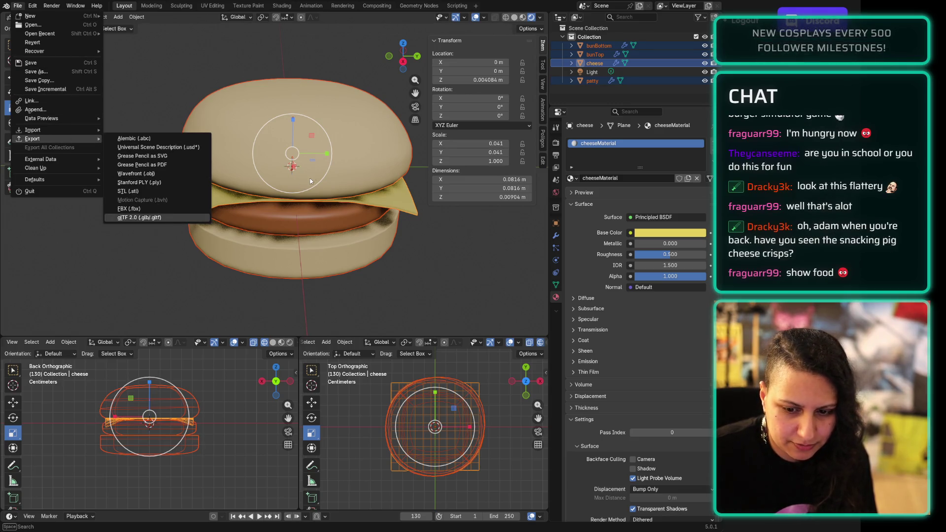
{"action": "key", "text": "Escape"}
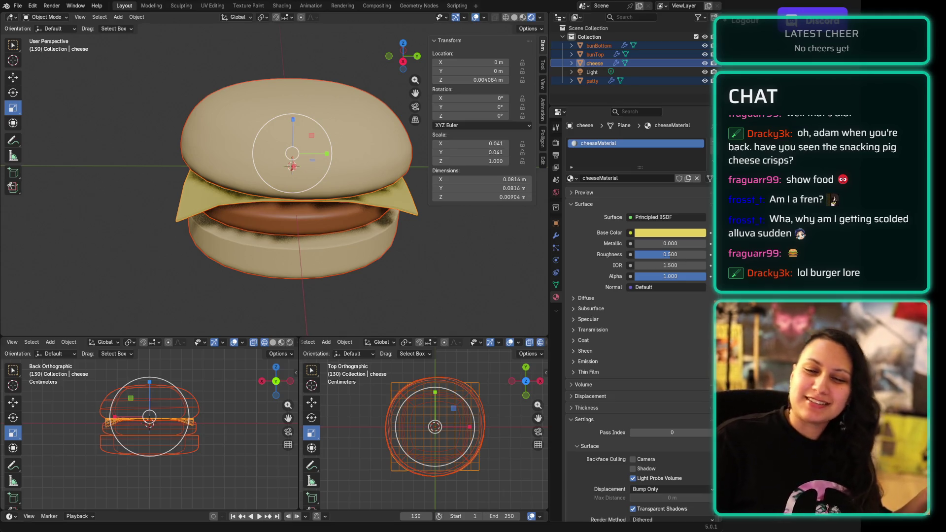
Step: Switch to the three.js journey lesson page on glTF export settings
{"action": "key", "text": "alt+Tab"}
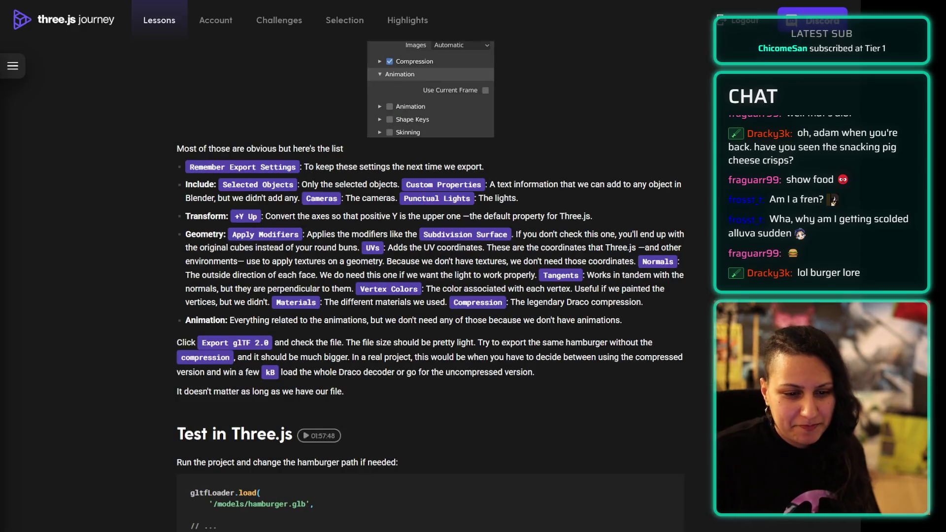
Step: In a new tab, search 'figma des' and open the Atlantis Design Language Art Jam board
{"action": "key", "text": "ctrl+t"}
{"action": "type", "text": "figma des"}
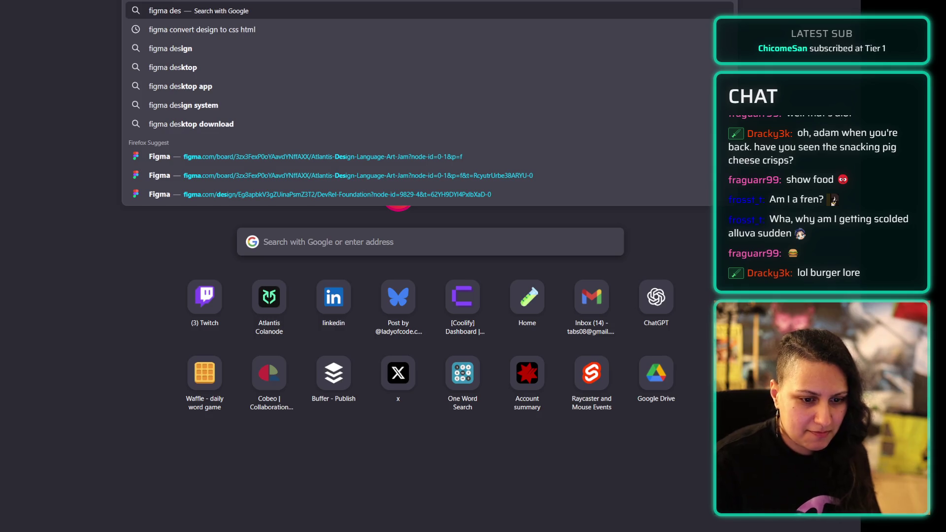
{"action": "left_click", "coordinate": [320, 158]}
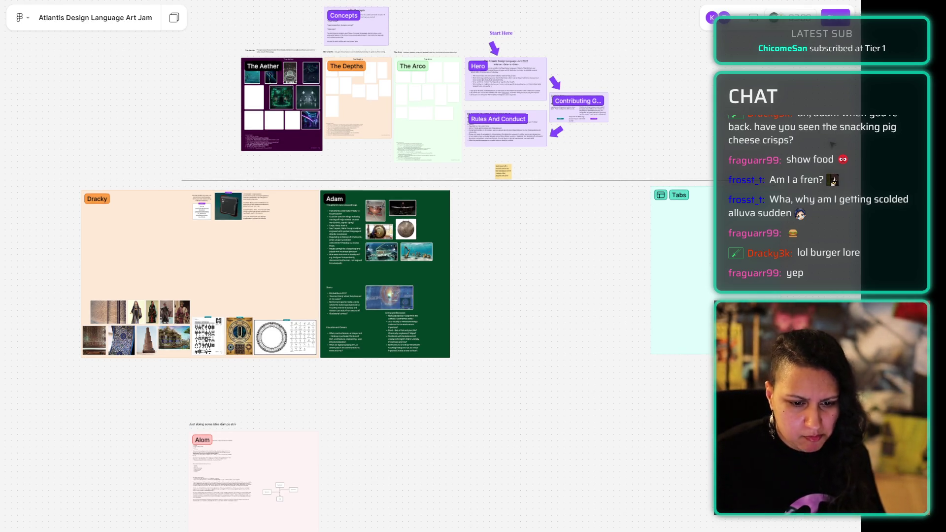
Step: Bring the empty cyan Tabs section into view, then select and deselect it
{"action": "scroll", "coordinate": [580, 454], "scroll_direction": "up", "scroll_amount": 3}
{"action": "scroll", "coordinate": [692, 444], "scroll_direction": "down", "scroll_amount": 1}
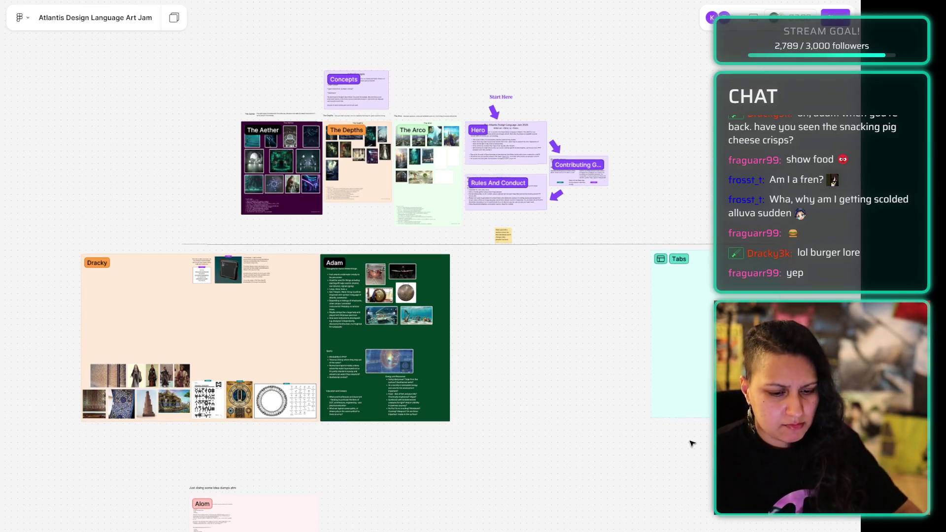
{"action": "scroll", "coordinate": [783, 393], "scroll_direction": "up", "scroll_amount": 5, "text": "ctrl"}
{"action": "scroll", "coordinate": [552, 211], "scroll_direction": "up", "scroll_amount": 5, "text": "ctrl"}
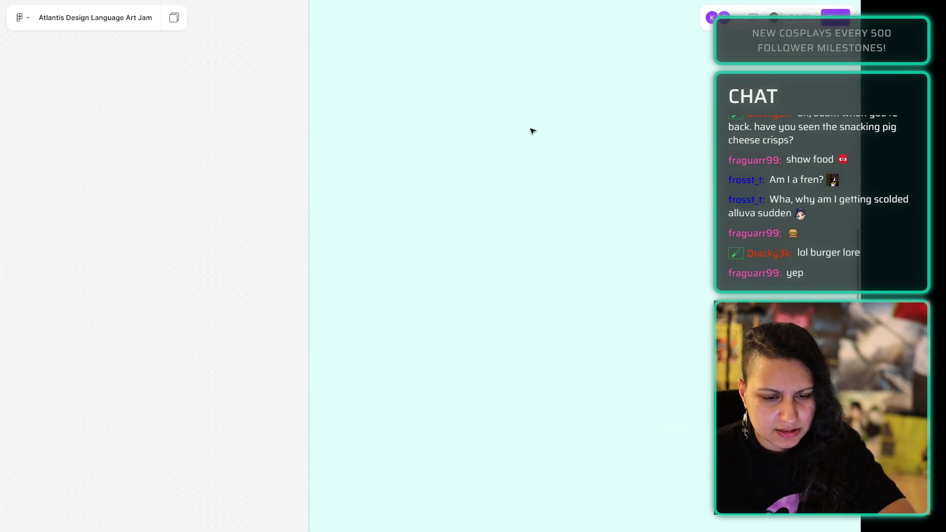
{"action": "mouse_move", "coordinate": [391, 162]}
{"action": "left_mouse_down"}
{"action": "mouse_move", "coordinate": [448, 425]}
{"action": "mouse_move", "coordinate": [641, 529]}
{"action": "left_mouse_up"}
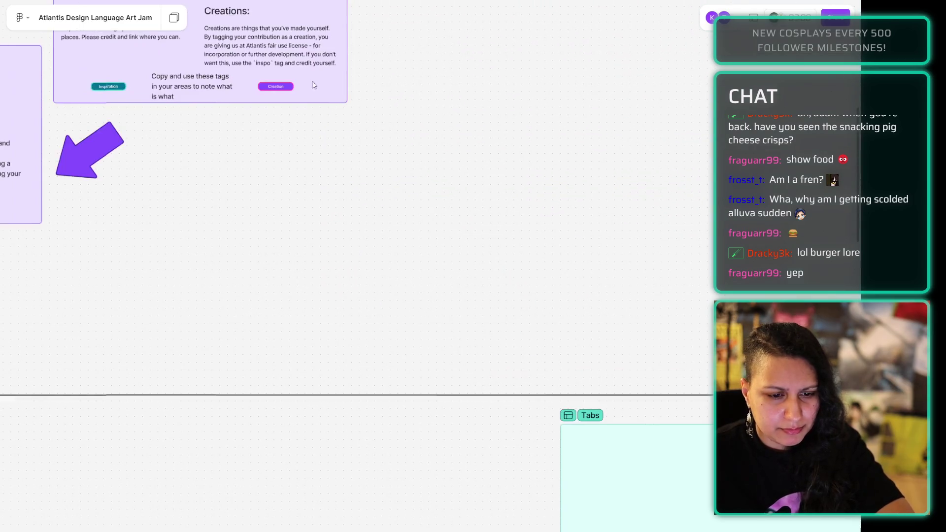
{"action": "scroll", "coordinate": [345, 296], "scroll_direction": "down", "scroll_amount": 3, "text": "ctrl"}
{"action": "scroll", "coordinate": [164, 345], "scroll_direction": "up", "scroll_amount": 3, "text": "ctrl"}
{"action": "scroll", "coordinate": [164, 345], "scroll_direction": "down", "scroll_amount": 3, "text": "ctrl"}
{"action": "scroll", "coordinate": [296, 296], "scroll_direction": "right", "scroll_amount": 10}
{"action": "scroll", "coordinate": [394, 236], "scroll_direction": "up", "scroll_amount": 3, "text": "ctrl"}
{"action": "scroll", "coordinate": [395, 236], "scroll_direction": "down", "scroll_amount": 10}
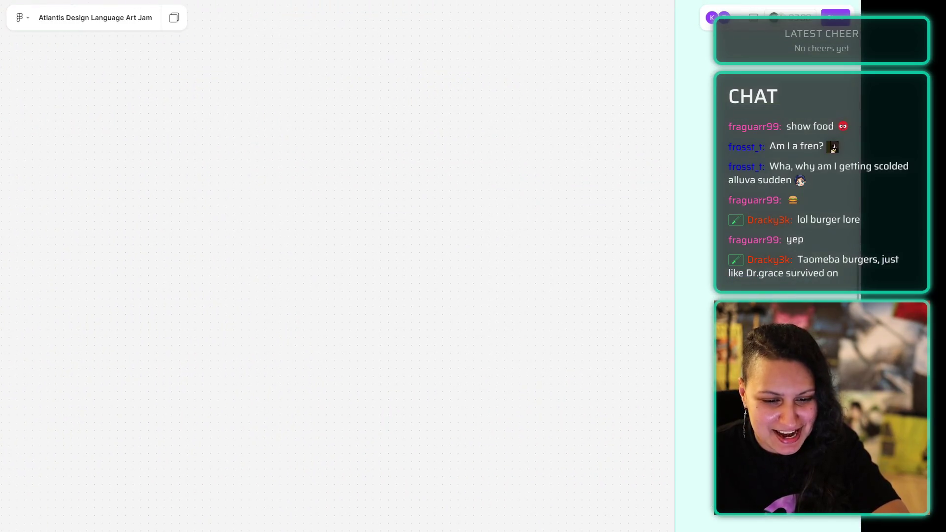
{"action": "scroll", "coordinate": [410, 321], "scroll_direction": "up", "scroll_amount": 3}
{"action": "scroll", "coordinate": [409, 322], "scroll_direction": "up", "scroll_amount": 1}
{"action": "scroll", "coordinate": [409, 322], "scroll_direction": "left", "scroll_amount": 2}
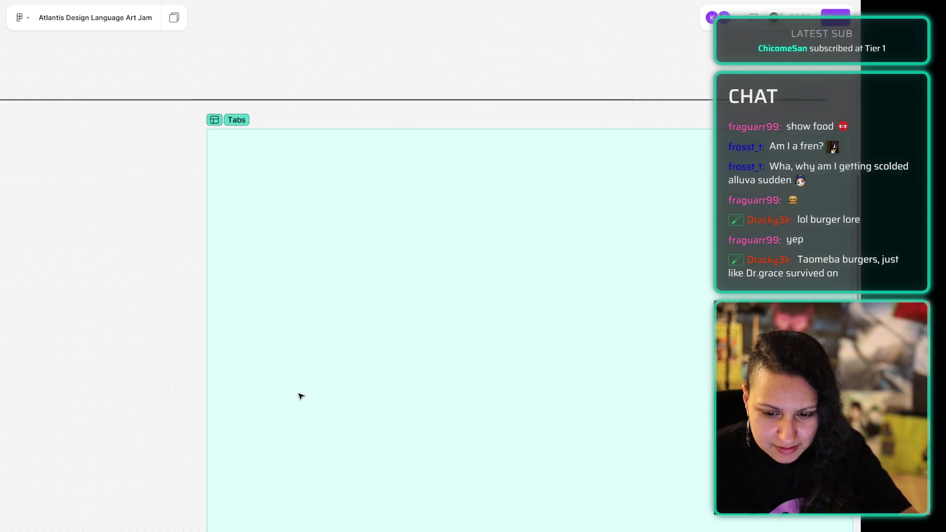
{"action": "left_click", "coordinate": [207, 338]}
{"action": "left_click", "coordinate": [166, 365]}
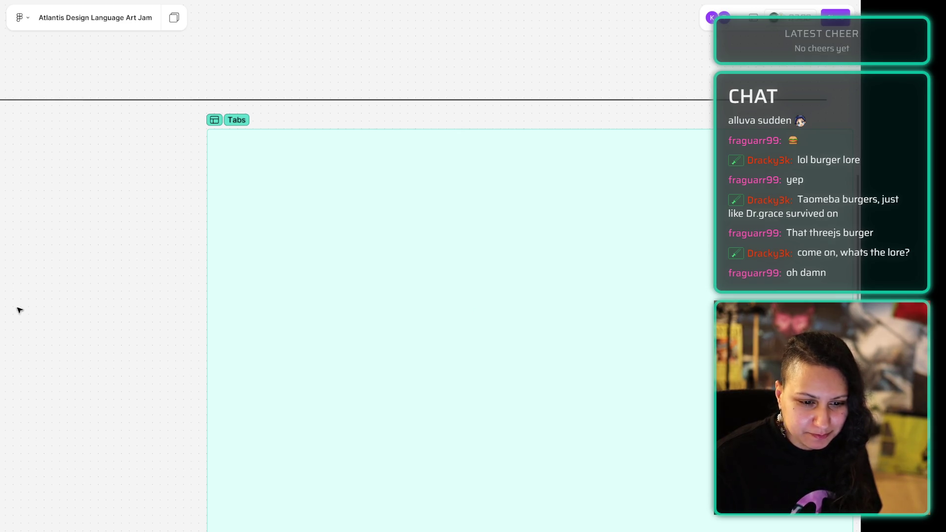
Step: Pan to the green music-thoughts frame with instrument images, then return to Blender
{"action": "scroll", "coordinate": [15, 312], "scroll_direction": "left", "scroll_amount": 10}
{"action": "scroll", "coordinate": [285, 397], "scroll_direction": "left", "scroll_amount": 10}
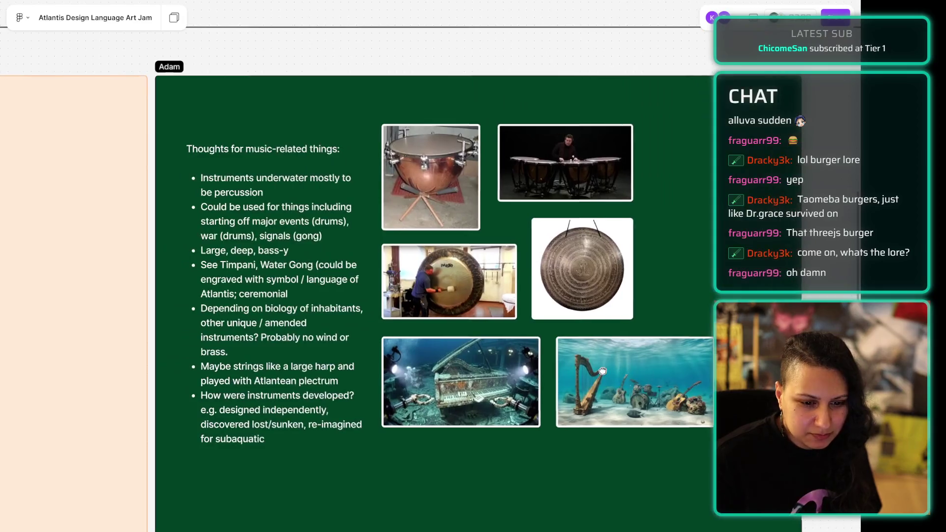
{"action": "scroll", "coordinate": [503, 390], "scroll_direction": "down", "scroll_amount": 1}
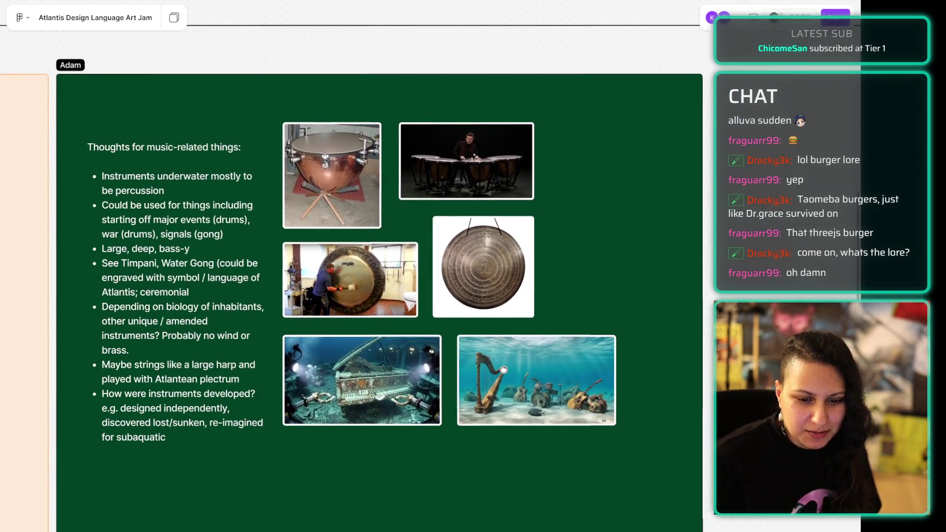
{"action": "scroll", "coordinate": [513, 455], "scroll_direction": "up", "scroll_amount": 3}
{"action": "scroll", "coordinate": [513, 455], "scroll_direction": "down", "scroll_amount": 5}
{"action": "scroll", "coordinate": [523, 434], "scroll_direction": "up", "scroll_amount": 3}
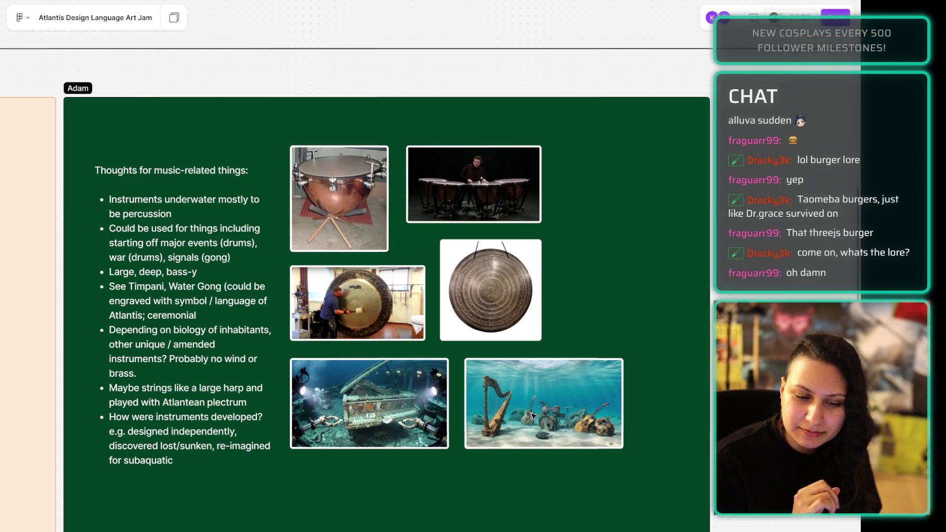
{"action": "left_click_drag", "start_coordinate": [444, 488], "coordinate": [463, 486]}
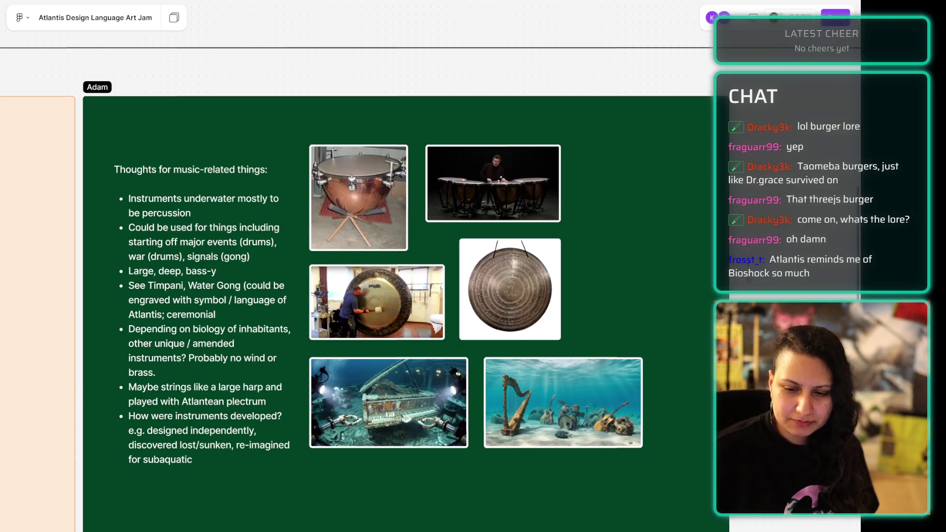
{"action": "scroll", "coordinate": [394, 266], "scroll_direction": "down", "scroll_amount": 8}
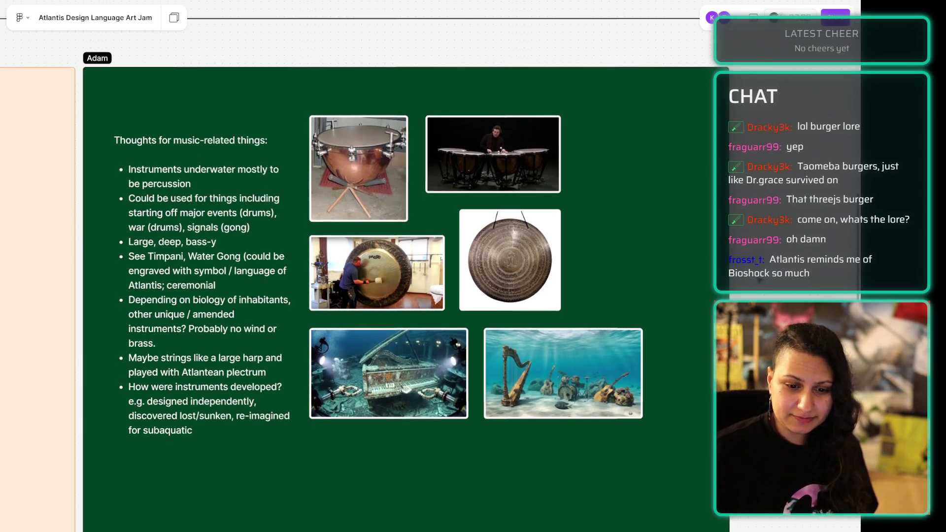
{"action": "scroll", "coordinate": [394, 266], "scroll_direction": "down", "scroll_amount": 6}
{"action": "scroll", "coordinate": [394, 267], "scroll_direction": "up", "scroll_amount": 12}
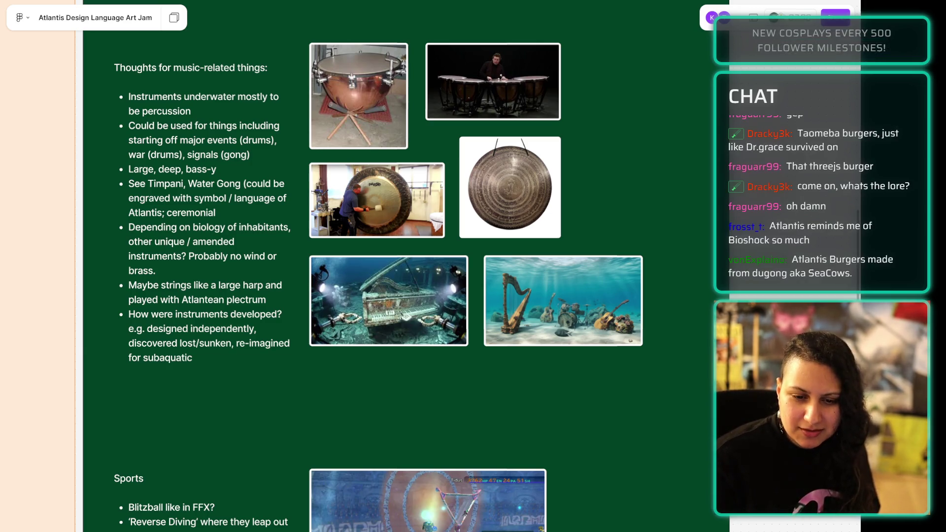
{"action": "key", "text": "alt+Tab"}
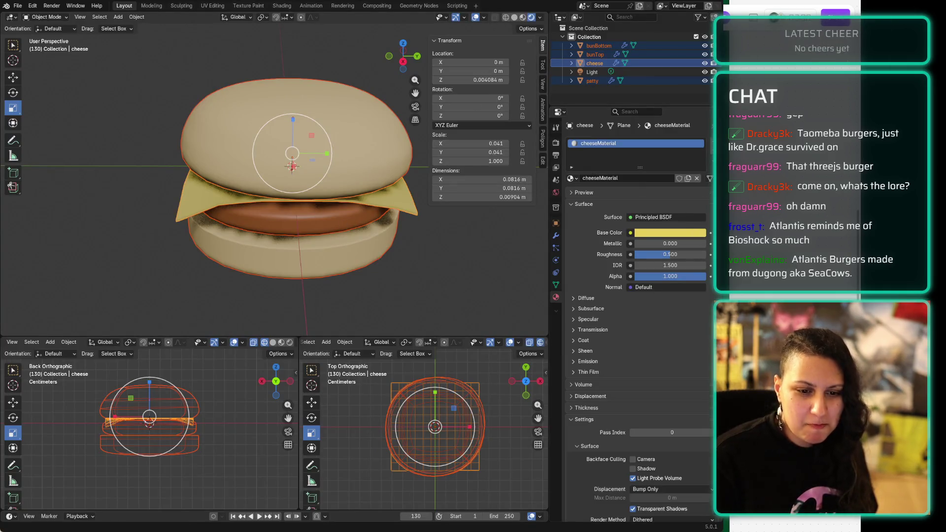
Step: With bunTop selected, set the bunMaterial base colour to dark green (hex 1F4112)
{"action": "left_click", "coordinate": [300, 98]}
{"action": "mouse_move", "coordinate": [185, 78]}
{"action": "middle_mouse_down"}
{"action": "mouse_move", "coordinate": [140, 73]}
{"action": "mouse_move", "coordinate": [180, 88]}
{"action": "mouse_move", "coordinate": [166, 93]}
{"action": "mouse_move", "coordinate": [174, 86]}
{"action": "middle_mouse_up"}
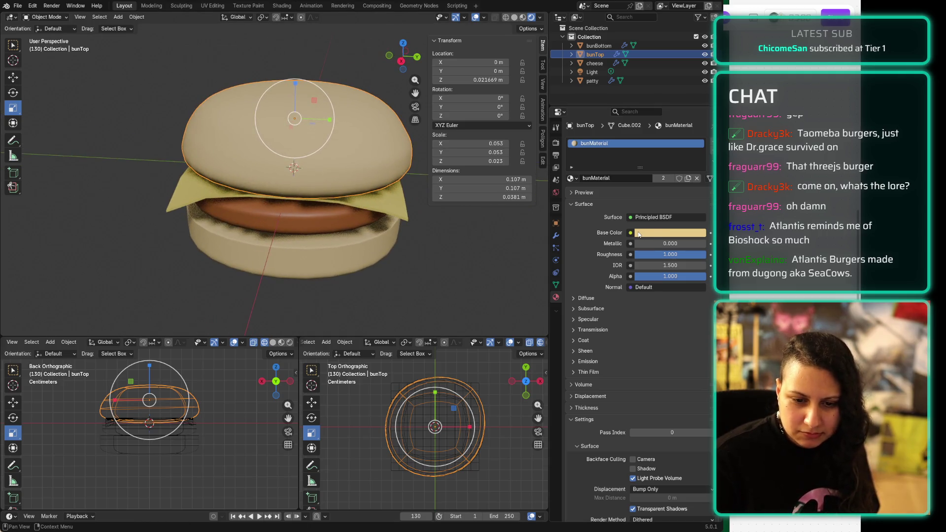
{"action": "left_click", "coordinate": [660, 238]}
{"action": "mouse_move", "coordinate": [640, 109]}
{"action": "left_mouse_down"}
{"action": "mouse_move", "coordinate": [634, 99]}
{"action": "mouse_move", "coordinate": [634, 108]}
{"action": "left_mouse_up"}
{"action": "left_click_drag", "start_coordinate": [700, 85], "coordinate": [700, 132]}
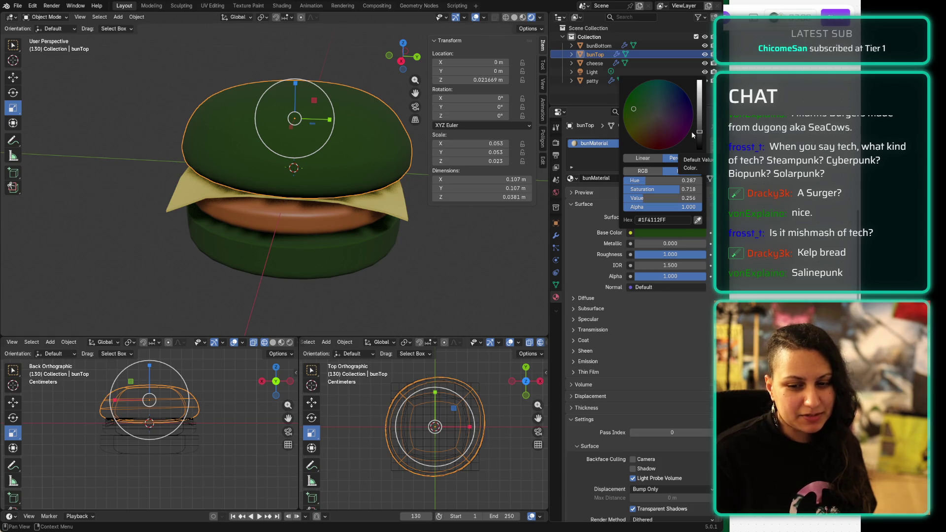
{"action": "middle_click_drag", "start_coordinate": [342, 253], "coordinate": [314, 244]}
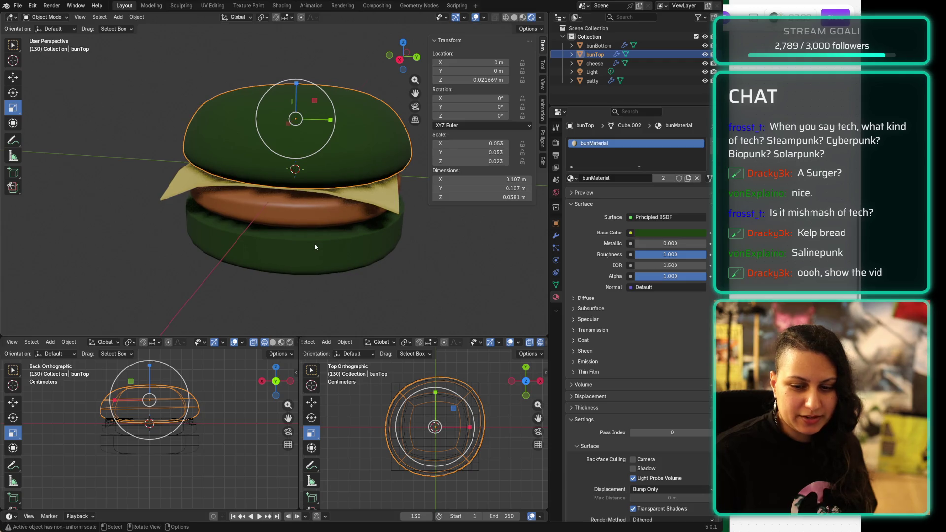
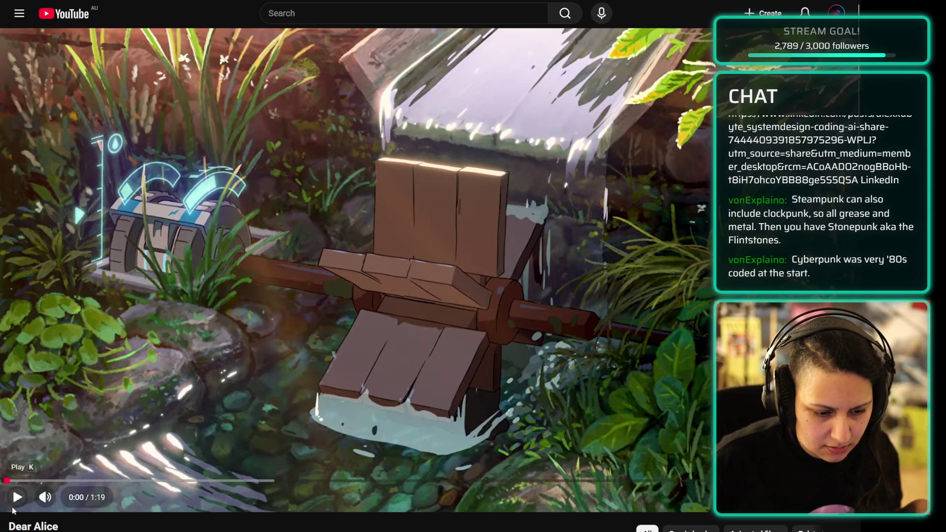
Step: Start playing the Dear Alice video on YouTube
{"action": "left_click", "coordinate": [570, 274]}
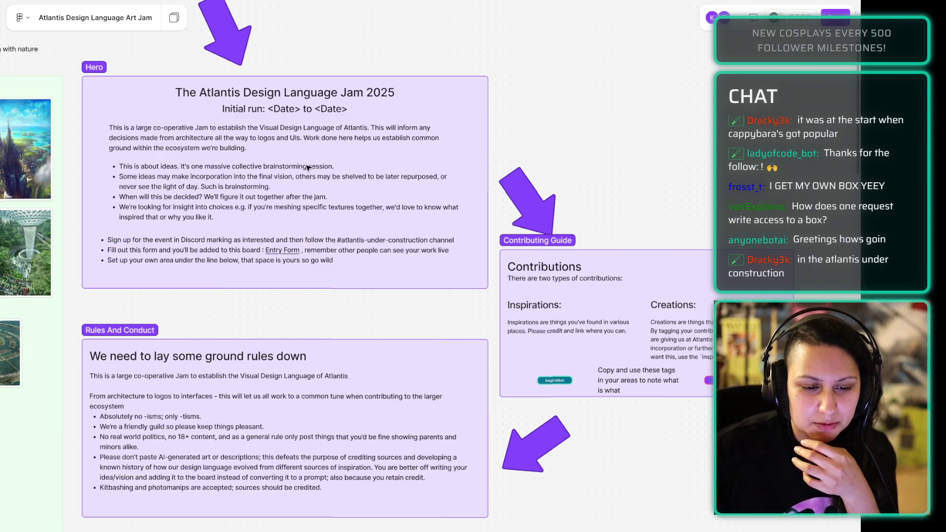
Step: Scroll down to the DeepSlate section and open the Routine card's document link
{"action": "scroll", "coordinate": [311, 165], "scroll_direction": "down", "scroll_amount": 15}
{"action": "scroll", "coordinate": [331, 273], "scroll_direction": "down", "scroll_amount": 15}
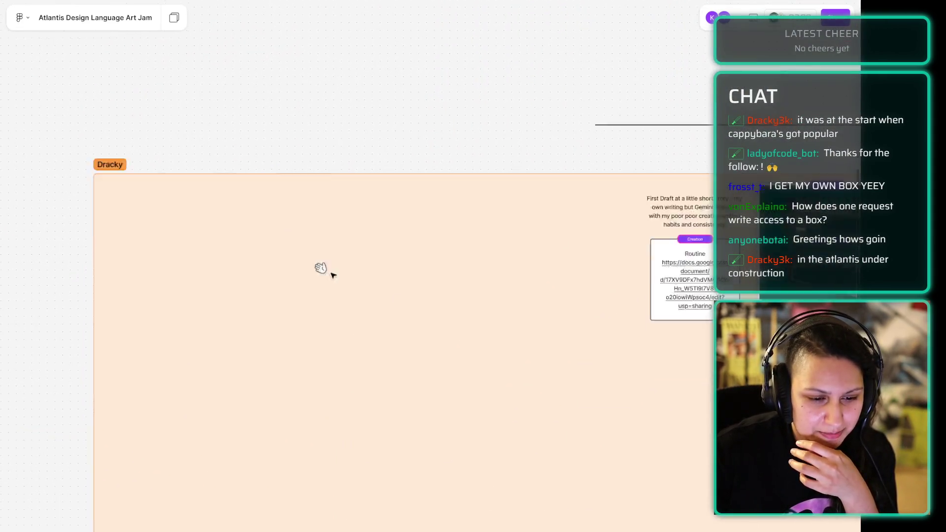
{"action": "scroll", "coordinate": [154, 336], "scroll_direction": "down", "scroll_amount": 20}
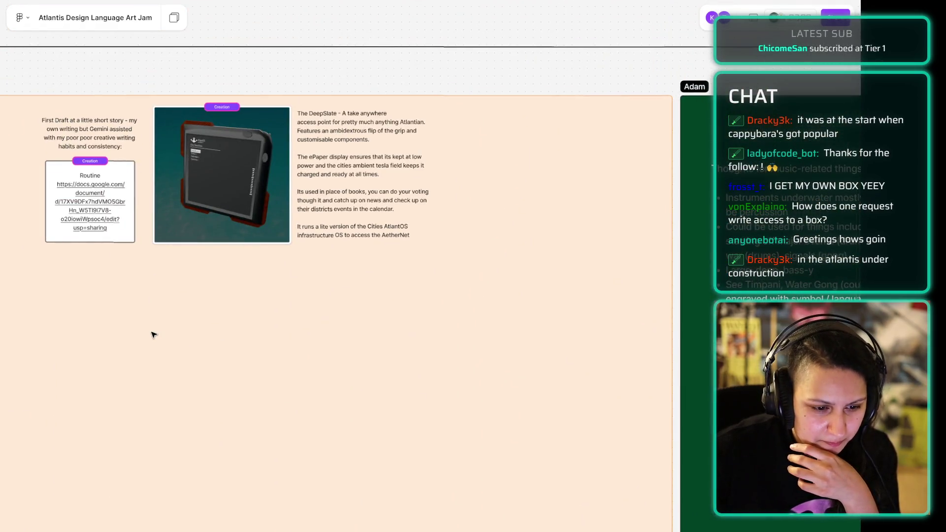
{"action": "scroll", "coordinate": [154, 336], "scroll_direction": "left", "scroll_amount": 5}
{"action": "scroll", "coordinate": [363, 315], "scroll_direction": "up", "scroll_amount": 5}
{"action": "scroll", "coordinate": [276, 262], "scroll_direction": "down", "scroll_amount": 2}
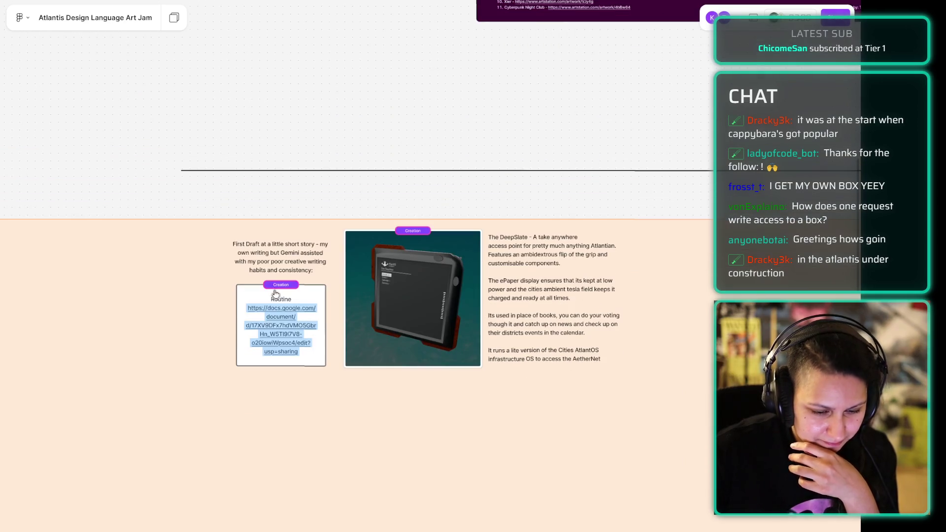
{"action": "triple_click", "coordinate": [267, 329]}
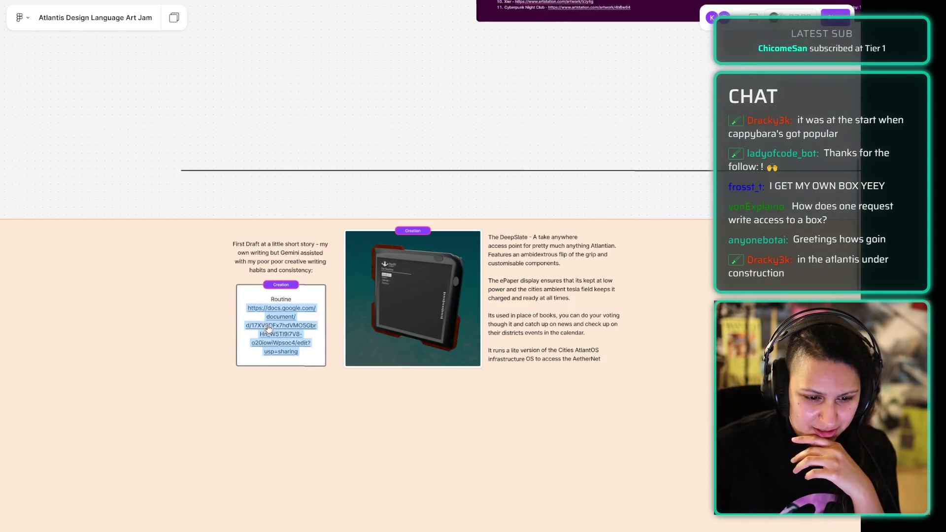
{"action": "left_click", "coordinate": [632, 497]}
{"action": "scroll", "coordinate": [321, 376], "scroll_direction": "right", "scroll_amount": 15}
{"action": "scroll", "coordinate": [321, 376], "scroll_direction": "down", "scroll_amount": 3}
{"action": "scroll", "coordinate": [321, 376], "scroll_direction": "down", "scroll_amount": 3}
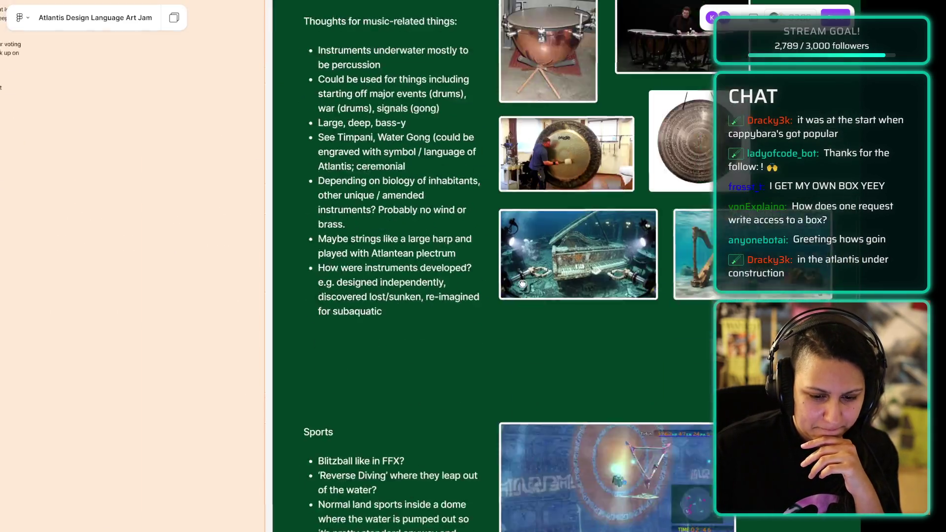
{"action": "scroll", "coordinate": [163, 285], "scroll_direction": "left", "scroll_amount": 8}
{"action": "scroll", "coordinate": [163, 285], "scroll_direction": "up", "scroll_amount": 4}
{"action": "left_click_drag", "start_coordinate": [163, 284], "coordinate": [629, 448]}
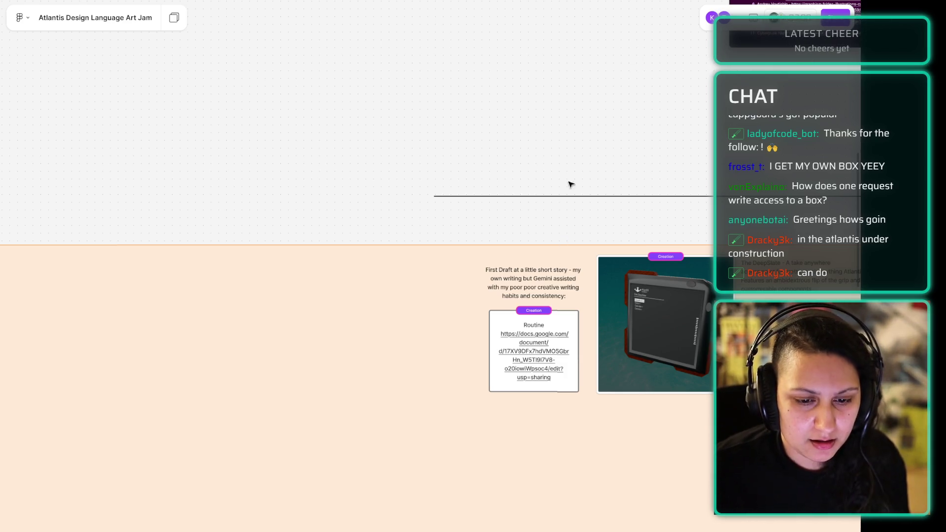
Step: Pan past the Inspiration images and Building Ideas to the green music-thoughts board
{"action": "left_click_drag", "start_coordinate": [552, 130], "coordinate": [481, 32]}
{"action": "left_click_drag", "start_coordinate": [539, 452], "coordinate": [248, 236]}
{"action": "left_click_drag", "start_coordinate": [345, 355], "coordinate": [329, 127]}
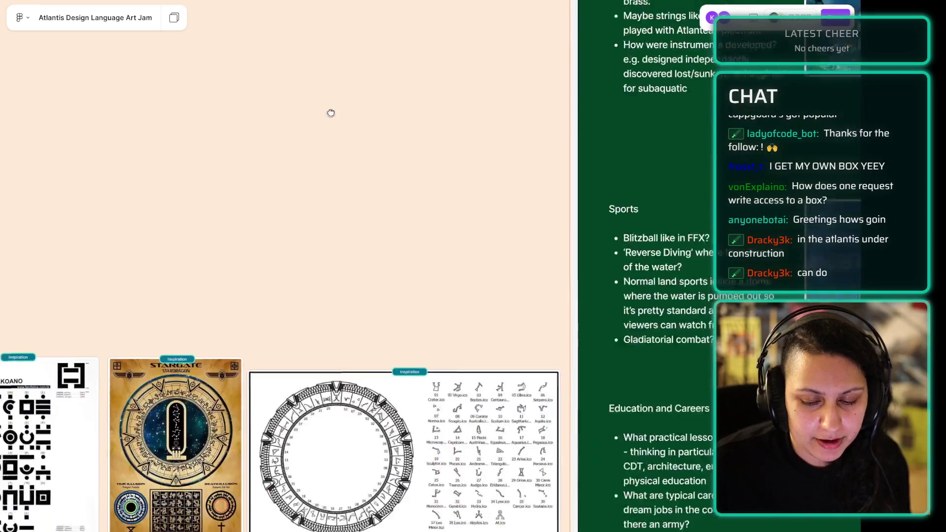
{"action": "scroll", "coordinate": [310, 392], "scroll_direction": "down", "scroll_amount": 15}
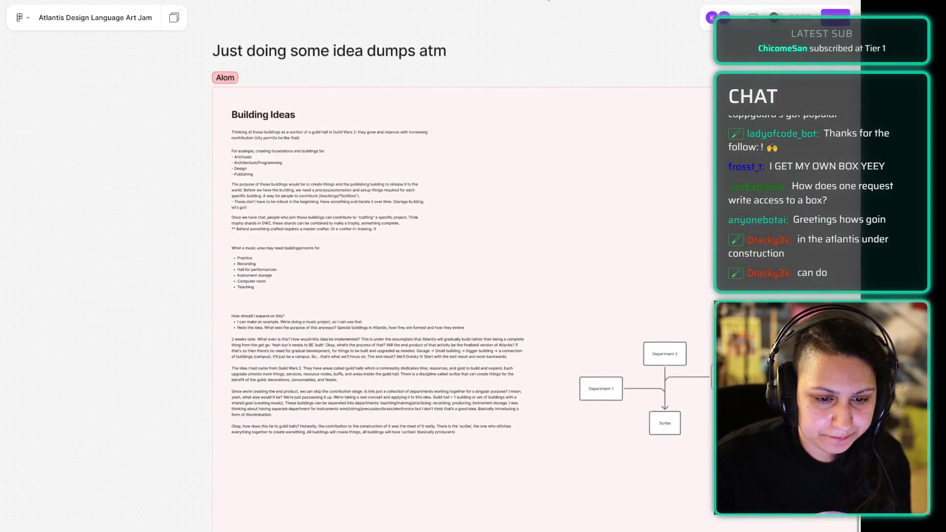
{"action": "scroll", "coordinate": [528, 38], "scroll_direction": "down", "scroll_amount": 2}
{"action": "scroll", "coordinate": [564, 95], "scroll_direction": "up", "scroll_amount": 3}
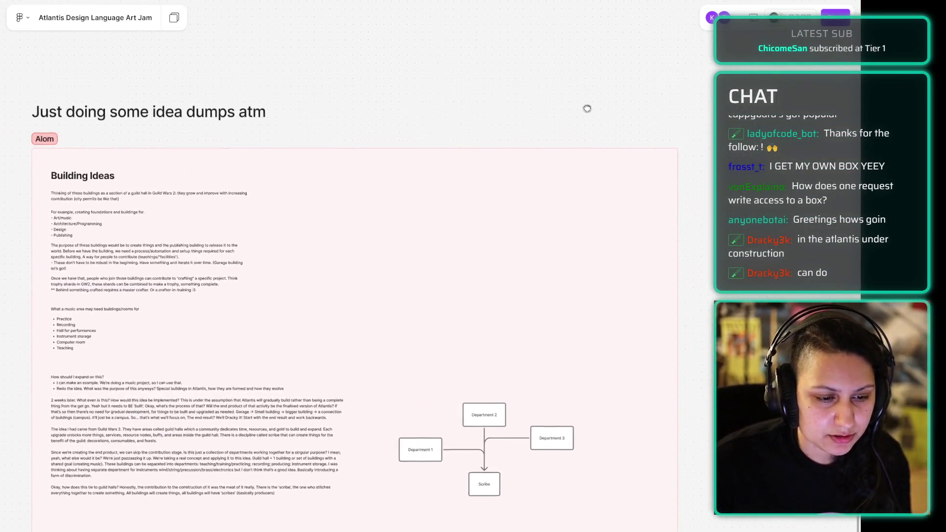
{"action": "scroll", "coordinate": [586, 129], "scroll_direction": "up", "scroll_amount": 3}
{"action": "scroll", "coordinate": [571, 261], "scroll_direction": "down", "scroll_amount": 5, "text": "ctrl"}
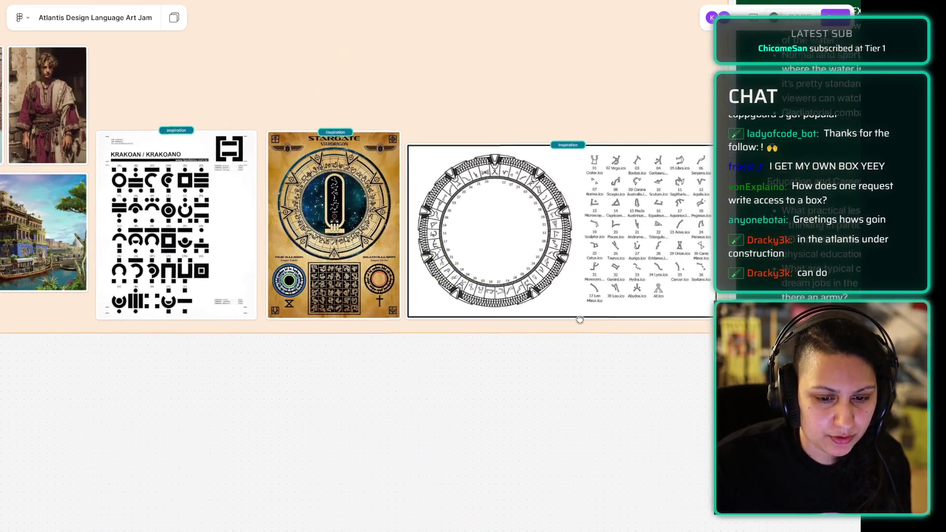
{"action": "scroll", "coordinate": [378, 249], "scroll_direction": "up", "scroll_amount": 5}
{"action": "scroll", "coordinate": [438, 247], "scroll_direction": "up", "scroll_amount": 5, "text": "ctrl"}
{"action": "mouse_move", "coordinate": [527, 298]}
{"action": "left_mouse_down"}
{"action": "mouse_move", "coordinate": [683, 186]}
{"action": "mouse_move", "coordinate": [499, 168]}
{"action": "mouse_move", "coordinate": [114, 241]}
{"action": "mouse_move", "coordinate": [242, 252]}
{"action": "mouse_move", "coordinate": [215, 252]}
{"action": "left_mouse_up"}
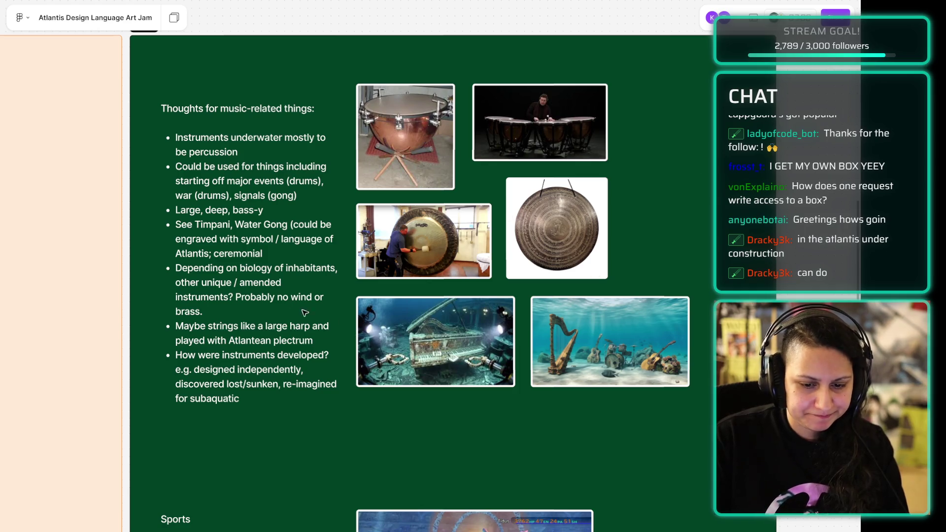
{"action": "scroll", "coordinate": [182, 530], "scroll_direction": "down", "scroll_amount": 15}
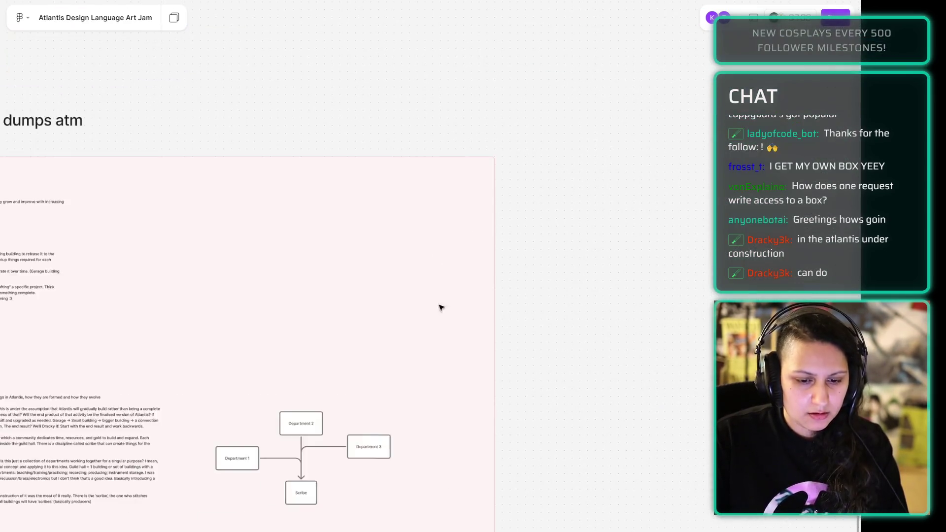
Step: Scroll up past Building Ideas to the music board, then switch to the Blender burger model
{"action": "mouse_move", "coordinate": [507, 396]}
{"action": "left_mouse_down"}
{"action": "mouse_move", "coordinate": [599, 412]}
{"action": "mouse_move", "coordinate": [692, 334]}
{"action": "left_mouse_up"}
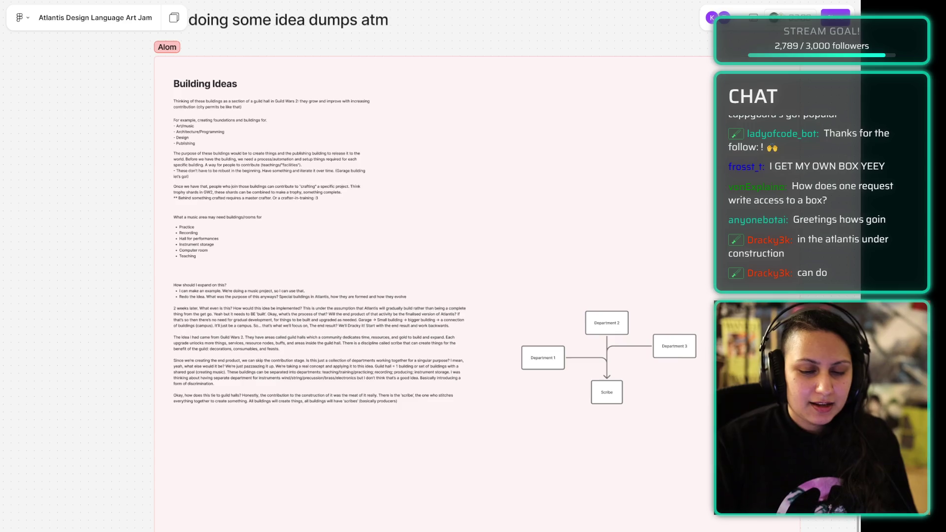
{"action": "scroll", "coordinate": [516, 123], "scroll_direction": "up", "scroll_amount": 10}
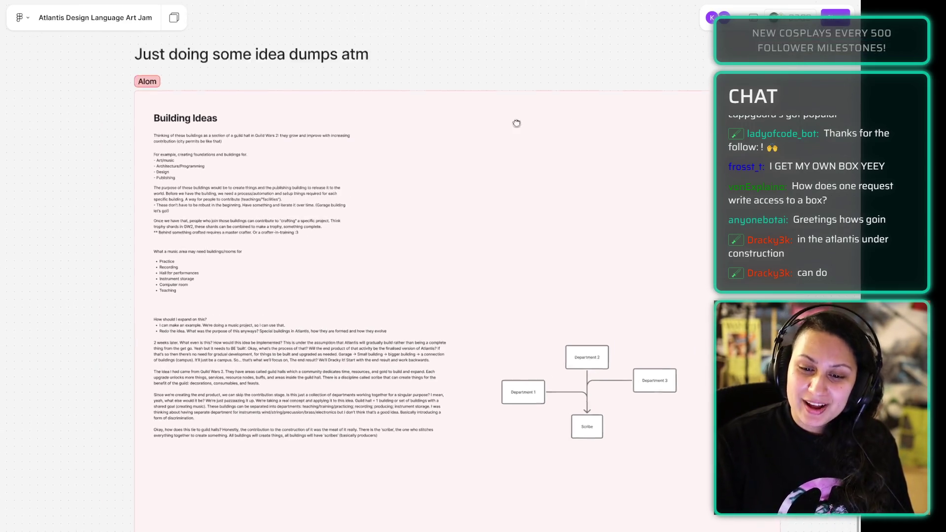
{"action": "scroll", "coordinate": [643, 270], "scroll_direction": "up", "scroll_amount": 10}
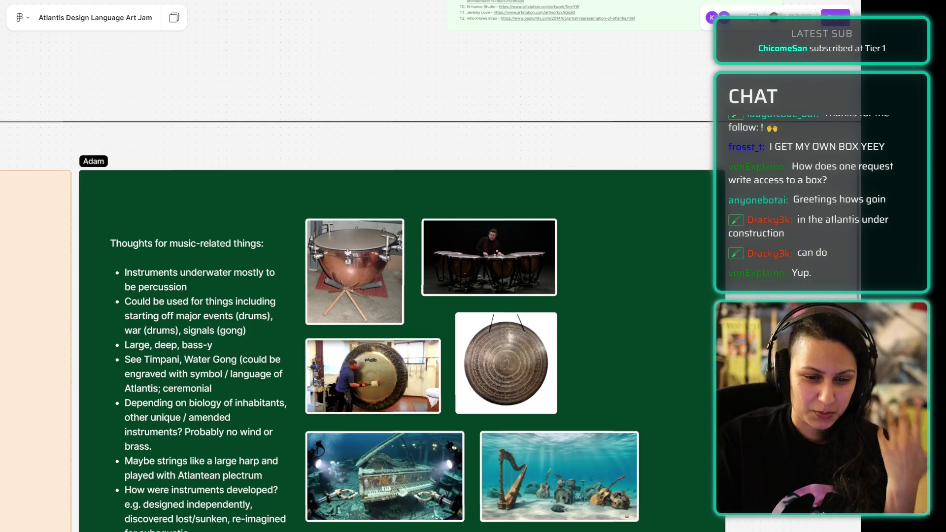
{"action": "key", "text": "alt+Tab"}
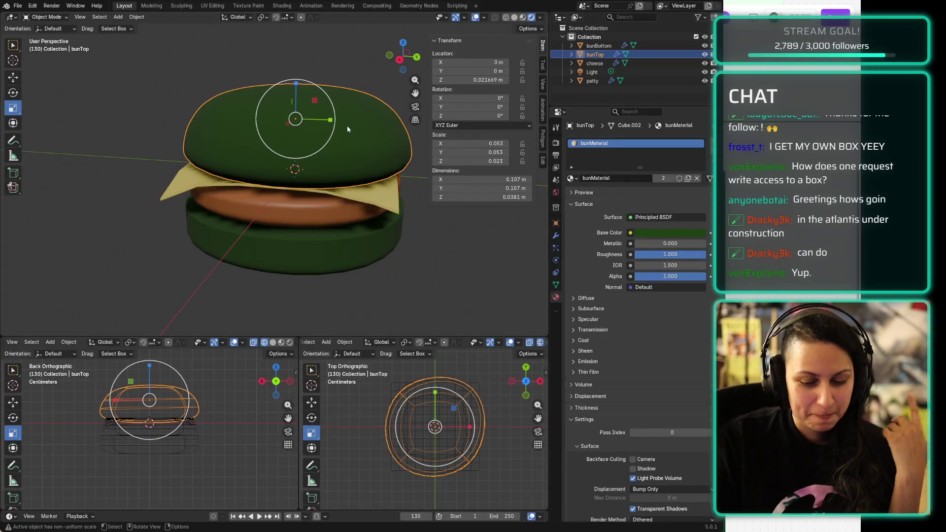
{"action": "mouse_move", "coordinate": [307, 303]}
{"action": "middle_mouse_down"}
{"action": "mouse_move", "coordinate": [360, 316]}
{"action": "mouse_move", "coordinate": [253, 285]}
{"action": "mouse_move", "coordinate": [323, 324]}
{"action": "mouse_move", "coordinate": [279, 306]}
{"action": "mouse_move", "coordinate": [321, 325]}
{"action": "mouse_move", "coordinate": [239, 319]}
{"action": "mouse_move", "coordinate": [276, 323]}
{"action": "mouse_move", "coordinate": [291, 296]}
{"action": "middle_mouse_up"}
{"action": "left_click", "coordinate": [311, 212]}
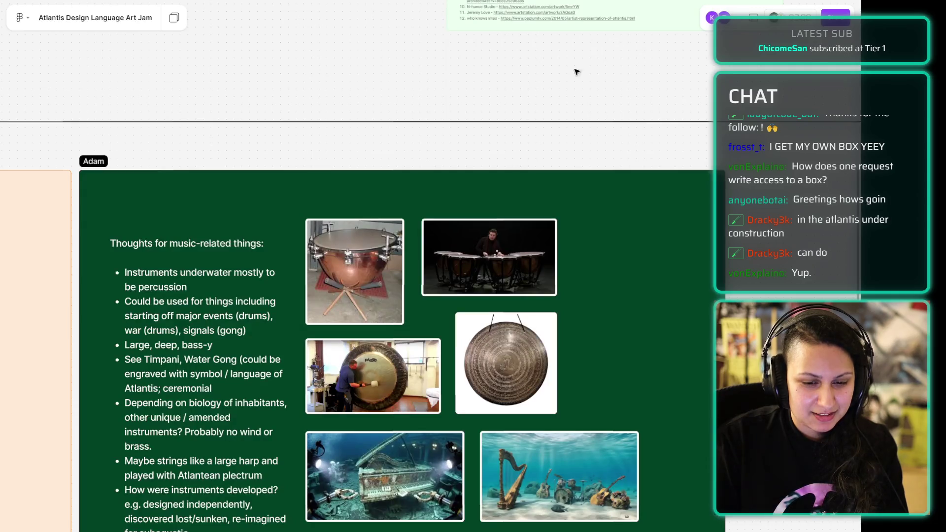
Step: Add a text label reading 'McLantis' in the Tabs section
{"action": "scroll", "coordinate": [530, 57], "scroll_direction": "right", "scroll_amount": 15}
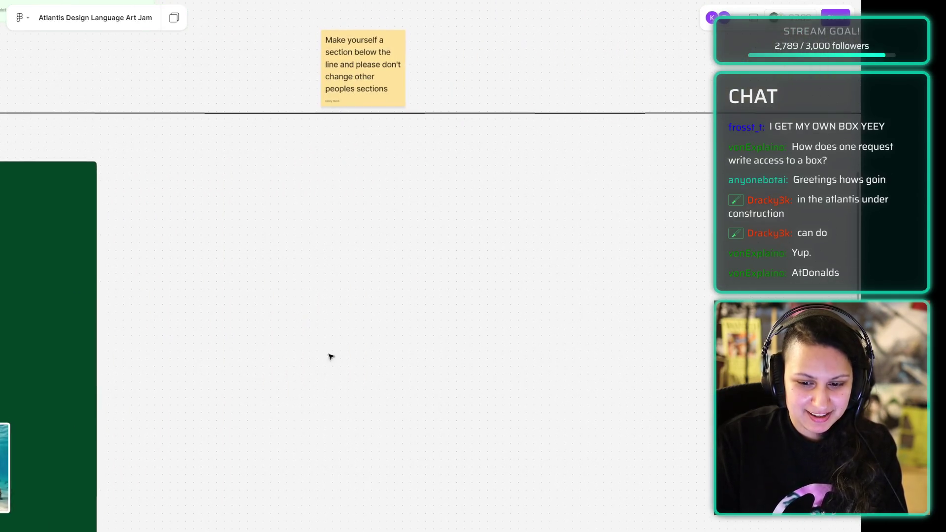
{"action": "scroll", "coordinate": [514, 289], "scroll_direction": "right", "scroll_amount": 15}
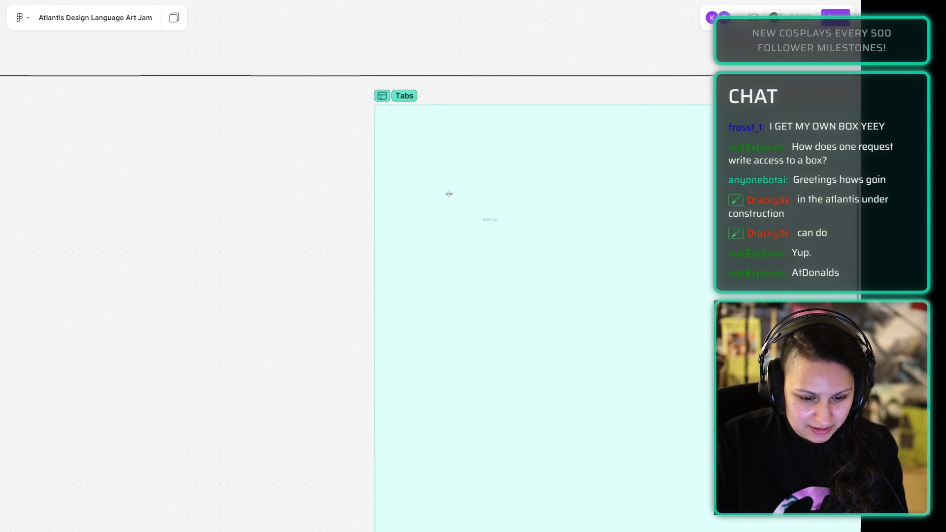
{"action": "left_click", "coordinate": [439, 148]}
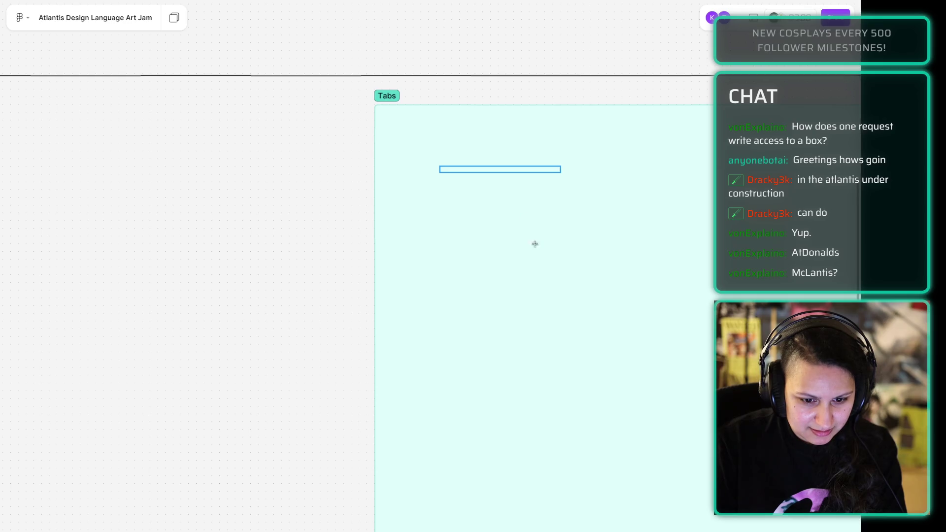
{"action": "scroll", "coordinate": [543, 168], "scroll_direction": "up", "scroll_amount": 1}
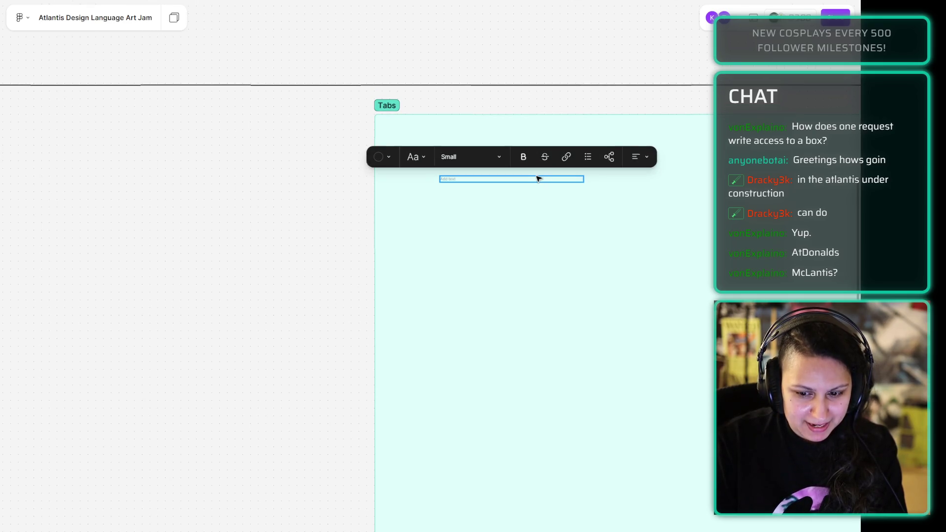
{"action": "type", "text": "M"}
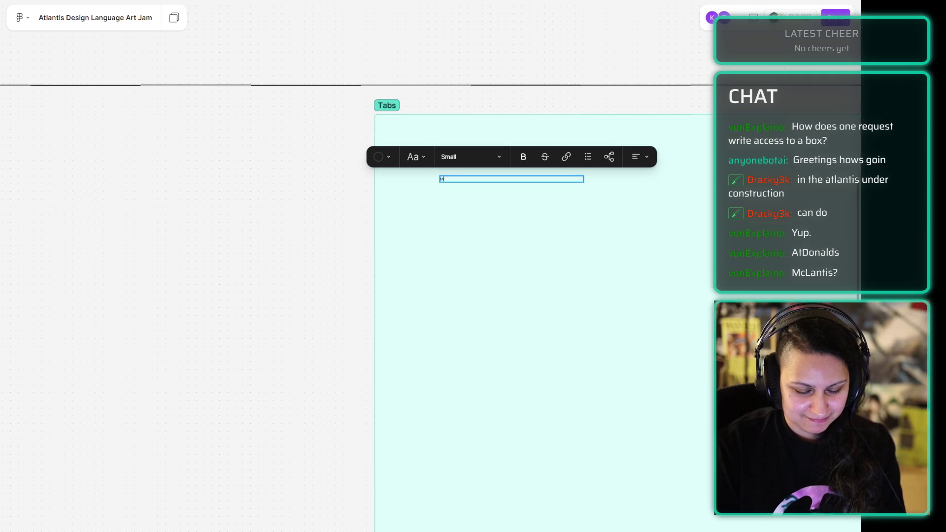
{"action": "type", "text": "cLantis"}
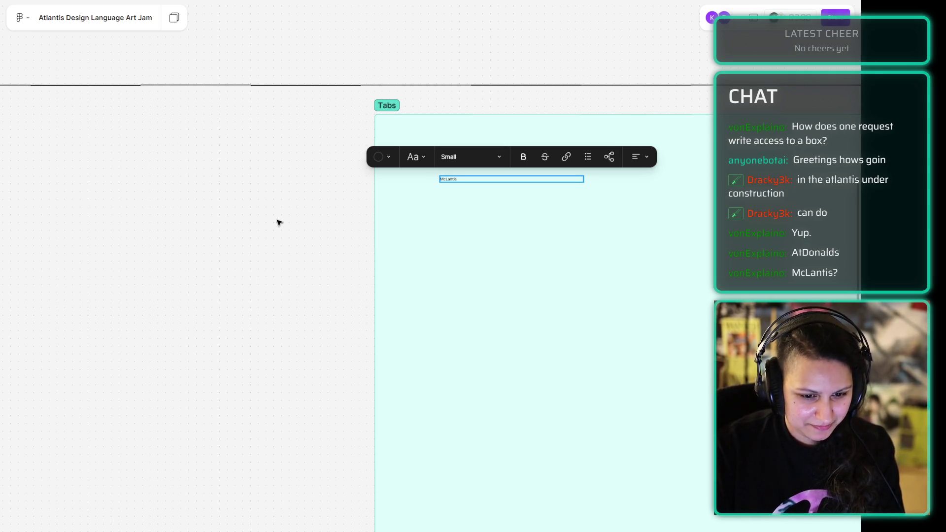
{"action": "left_click", "coordinate": [220, 250]}
Step: Zoom in on the McLantis text, select it, and bring up the text size choices
{"action": "scroll", "coordinate": [481, 210], "scroll_direction": "up", "scroll_amount": 2}
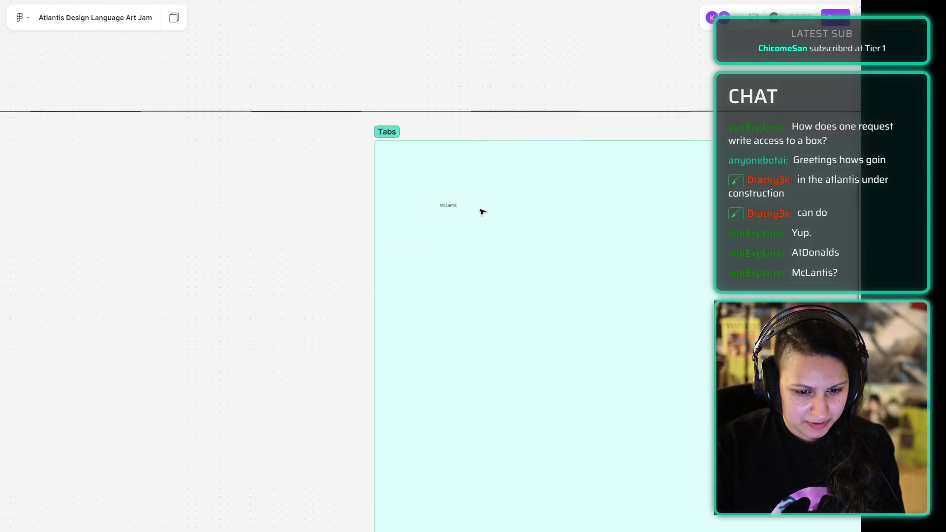
{"action": "scroll", "coordinate": [482, 211], "scroll_direction": "up", "scroll_amount": 5, "text": "ctrl"}
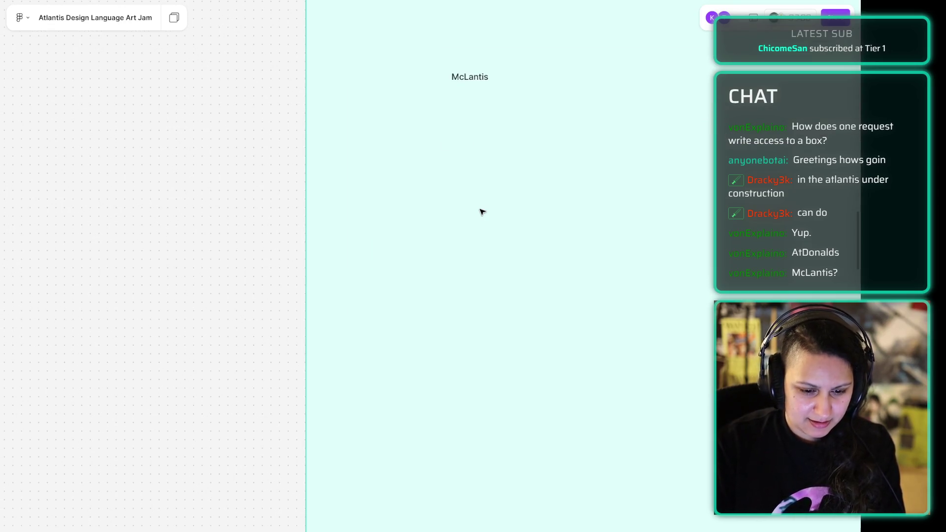
{"action": "scroll", "coordinate": [460, 207], "scroll_direction": "up", "scroll_amount": 1}
{"action": "left_click", "coordinate": [483, 93]}
{"action": "scroll", "coordinate": [491, 195], "scroll_direction": "up", "scroll_amount": 3}
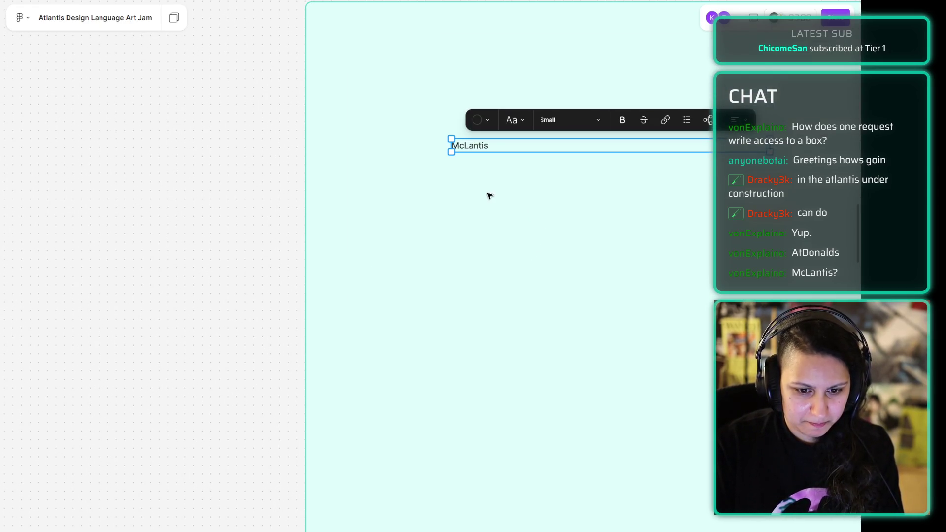
{"action": "scroll", "coordinate": [493, 202], "scroll_direction": "up", "scroll_amount": 3}
{"action": "mouse_move", "coordinate": [486, 216]}
{"action": "left_mouse_down"}
{"action": "mouse_move", "coordinate": [370, 87]}
{"action": "mouse_move", "coordinate": [500, 219]}
{"action": "left_mouse_up"}
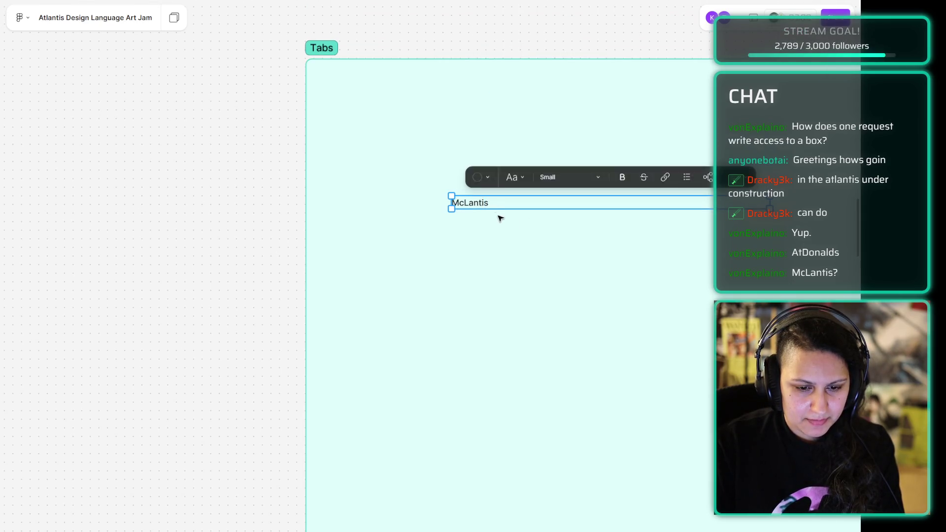
{"action": "left_click", "coordinate": [586, 174]}
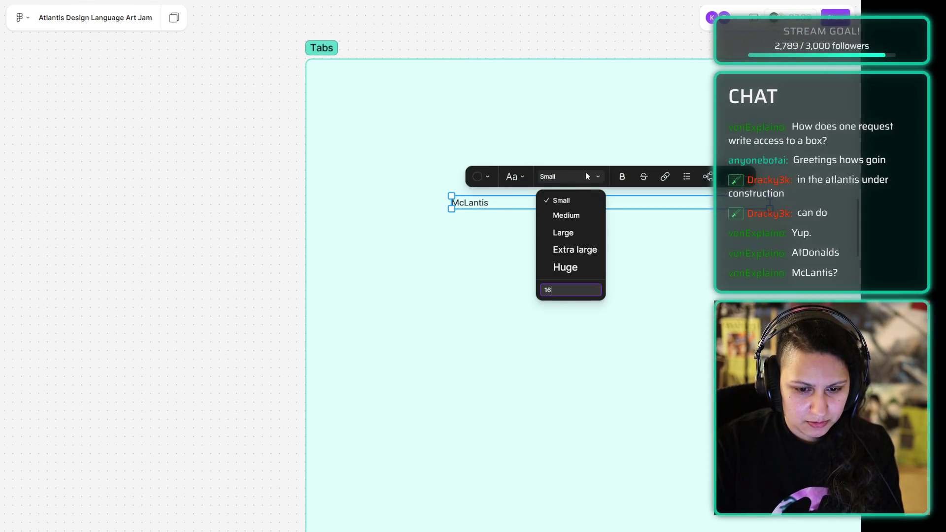
Step: Make McLantis Medium size and move it to the Tabs section's top-left corner
{"action": "left_click", "coordinate": [593, 221]}
{"action": "left_click_drag", "start_coordinate": [483, 203], "coordinate": [367, 97]}
{"action": "left_click", "coordinate": [260, 200]}
{"action": "left_click", "coordinate": [372, 102]}
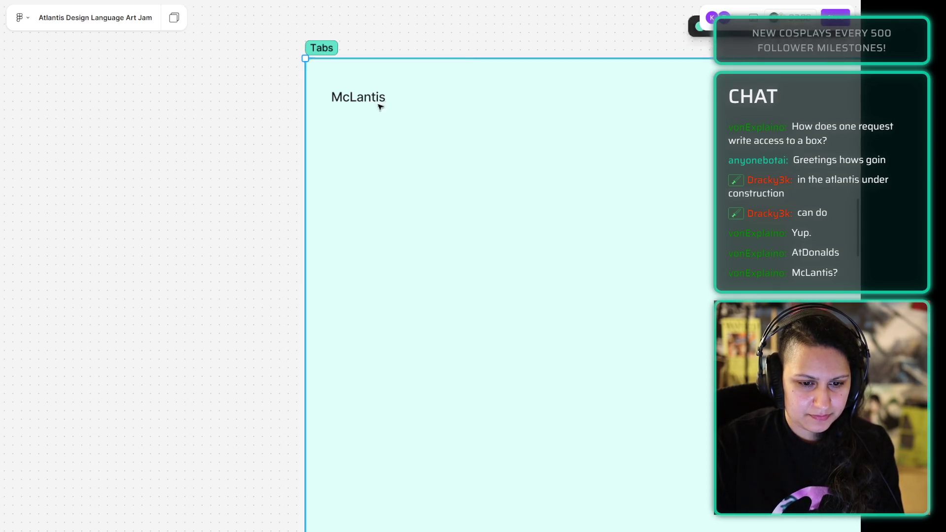
{"action": "left_click", "coordinate": [247, 133]}
{"action": "left_click", "coordinate": [371, 99]}
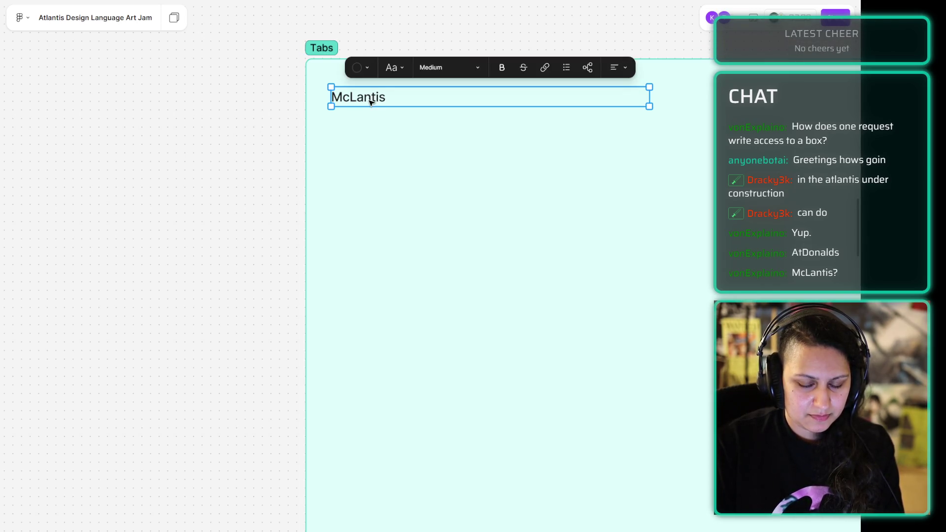
{"action": "double_click", "coordinate": [372, 103]}
Step: Extend the note to 'McLantis - bun' and add the quote "Sir, this is an Ariel's" credited to a chat viewer
{"action": "key", "text": "Right"}
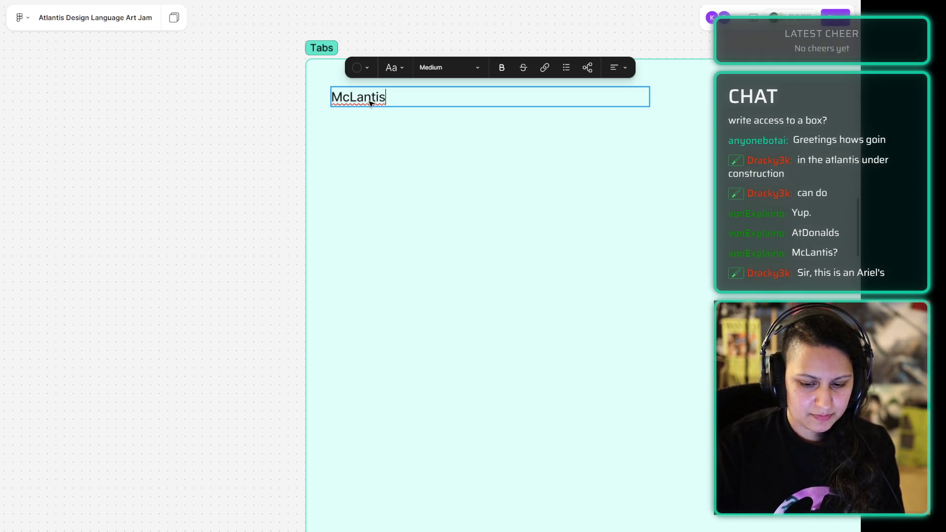
{"action": "type", "text": " - bun"}
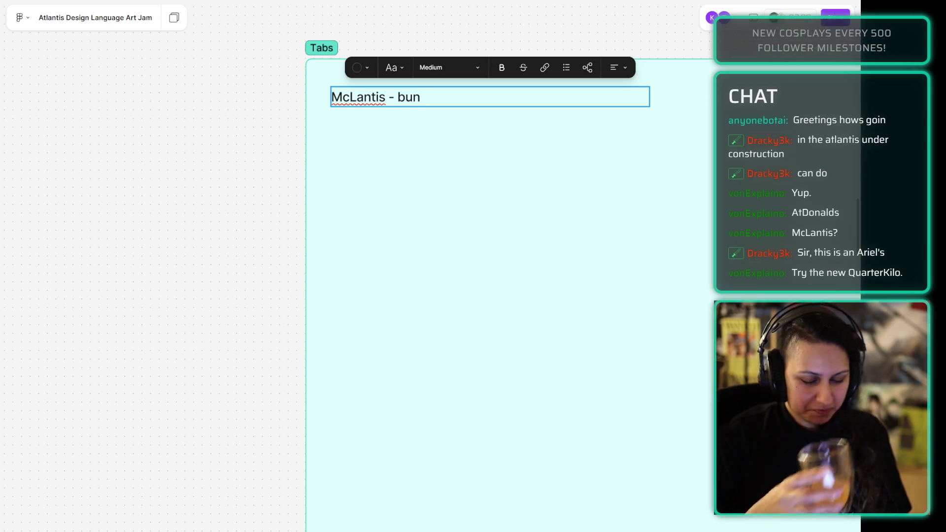
{"action": "key", "text": "Return"}
{"action": "key", "text": "Return"}
{"action": "type", "text": "'Si"}
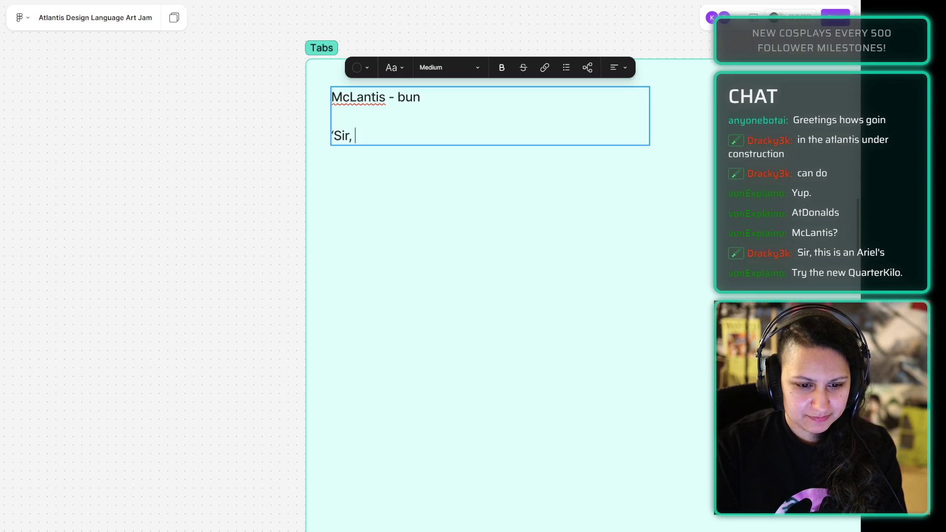
{"action": "type", "text": "this is an Ariel’s"}
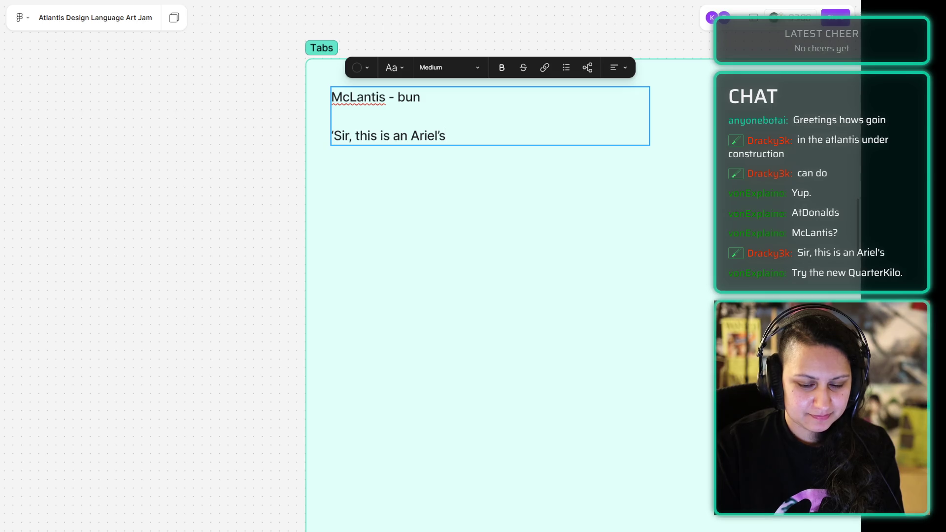
{"action": "type", "text": "” - Dracky"}
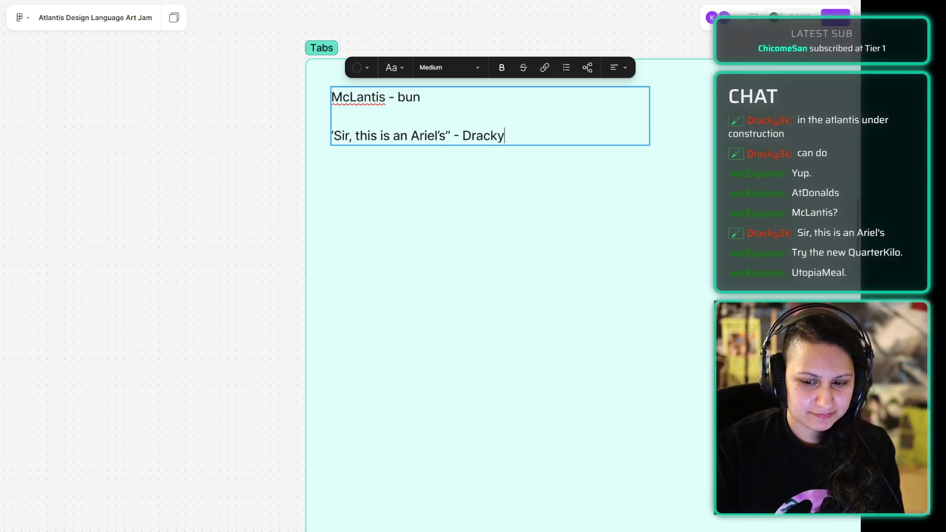
{"action": "left_click", "coordinate": [349, 135]}
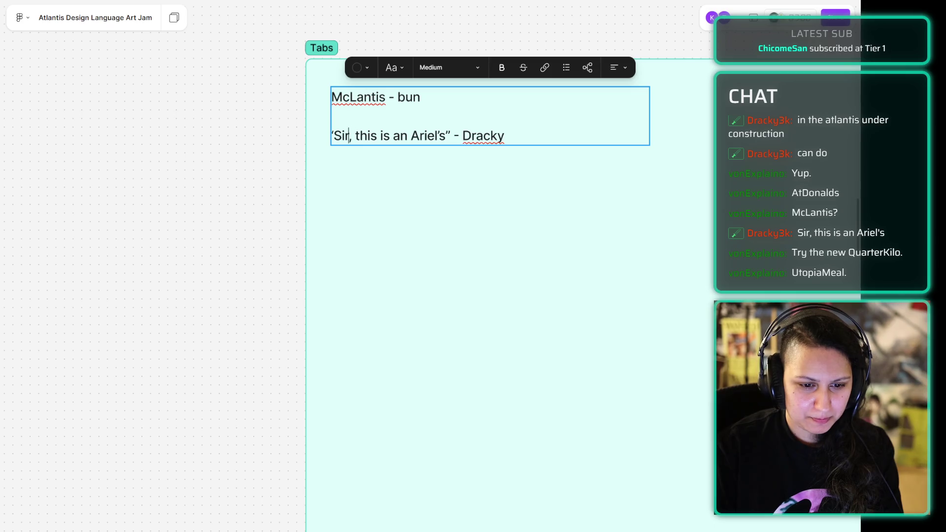
{"action": "key", "text": "BackSpace"}
{"action": "type", "text": "\""}
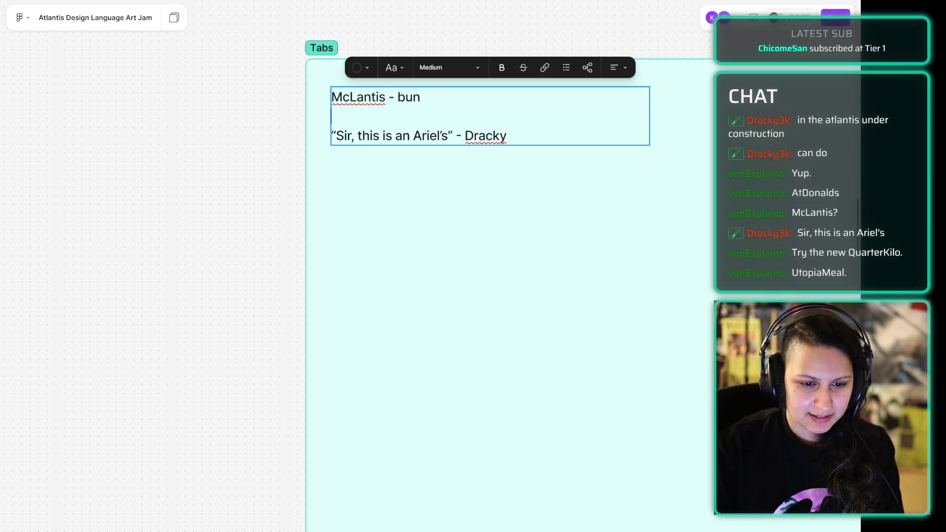
{"action": "left_click", "coordinate": [332, 136]}
Step: Add 'UtopiaMeal; comes with a free skillchip' after McLantis, credited to another chat viewer
{"action": "key", "text": "BackSpace"}
{"action": "key", "text": "BackSpace"}
{"action": "key", "text": "BackSpace"}
{"action": "key", "text": "BackSpace"}
{"action": "key", "text": "Return"}
{"action": "key", "text": "Left"}
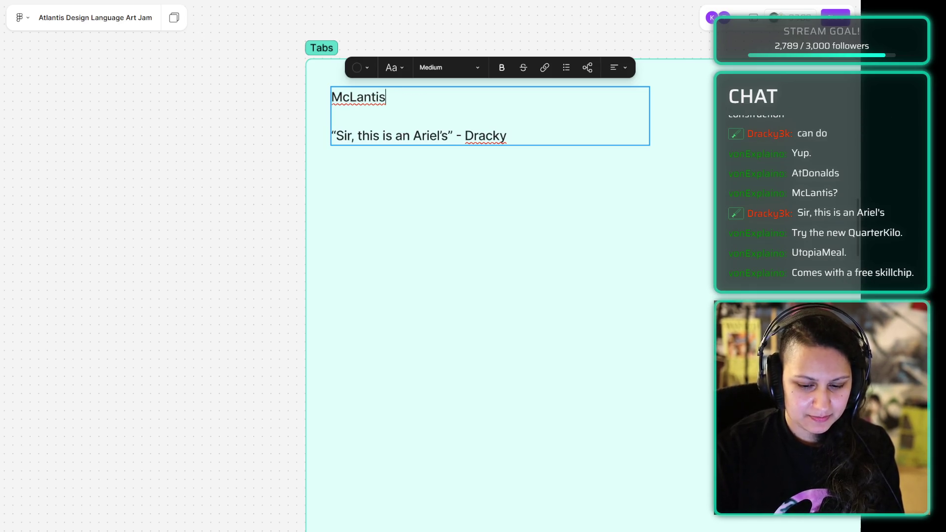
{"action": "type", "text": ", Utpmia"}
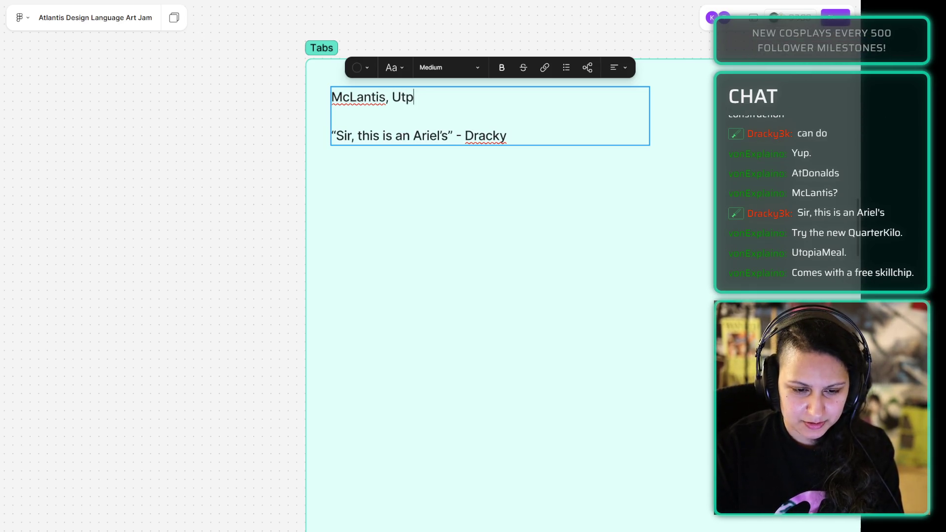
{"action": "key", "text": "BackSpace"}
{"action": "key", "text": "BackSpace"}
{"action": "key", "text": "BackSpace"}
{"action": "type", "text": "piaMeal"}
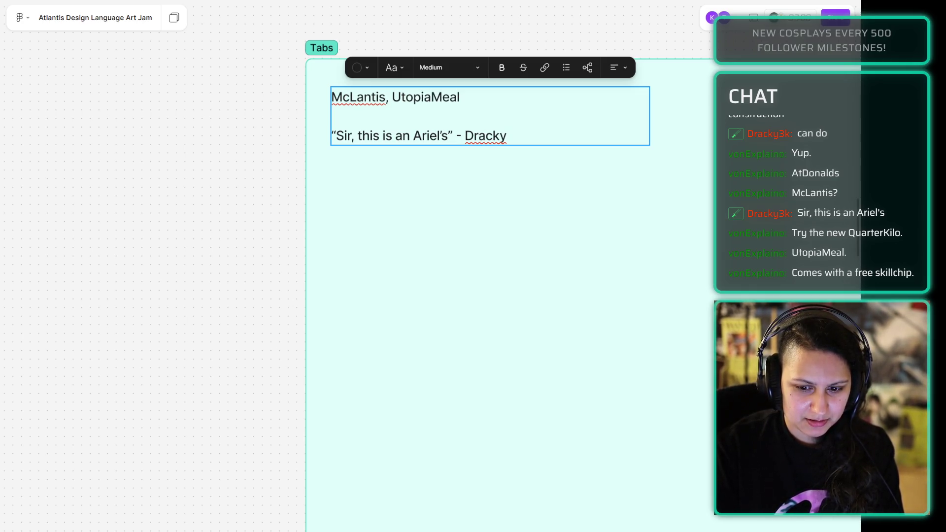
{"action": "type", "text": "; comes with a free skipp"}
{"action": "key", "text": "BackSpace"}
{"action": "key", "text": "BackSpace"}
{"action": "type", "text": "llchip -"}
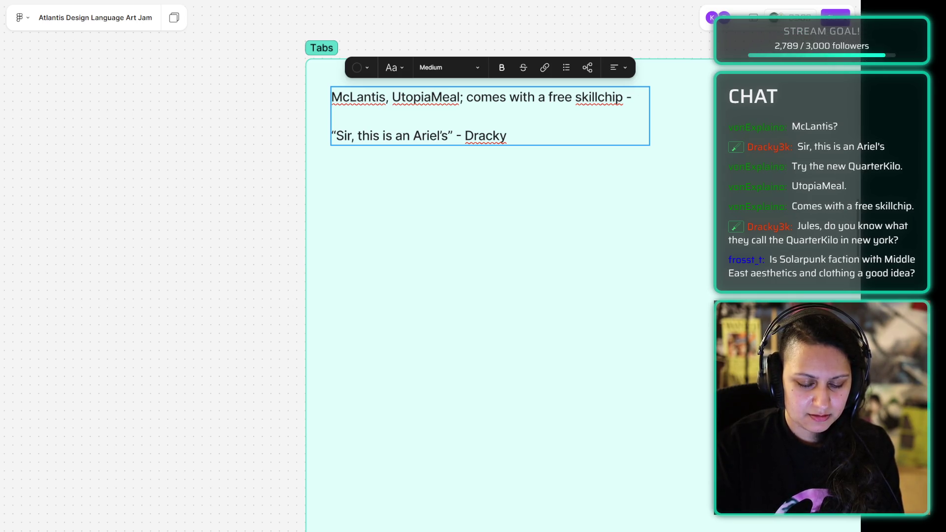
{"action": "type", "text": "vonExplaino"}
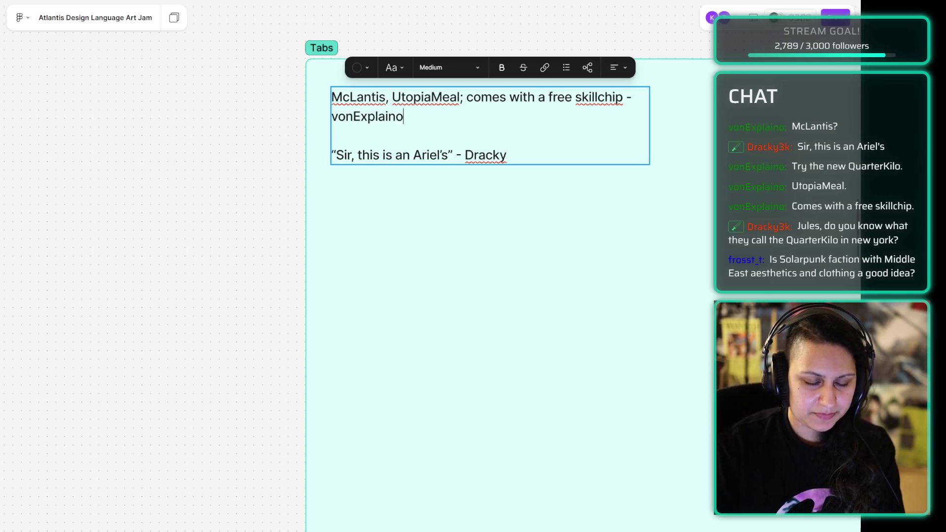
{"action": "key", "text": "Escape"}
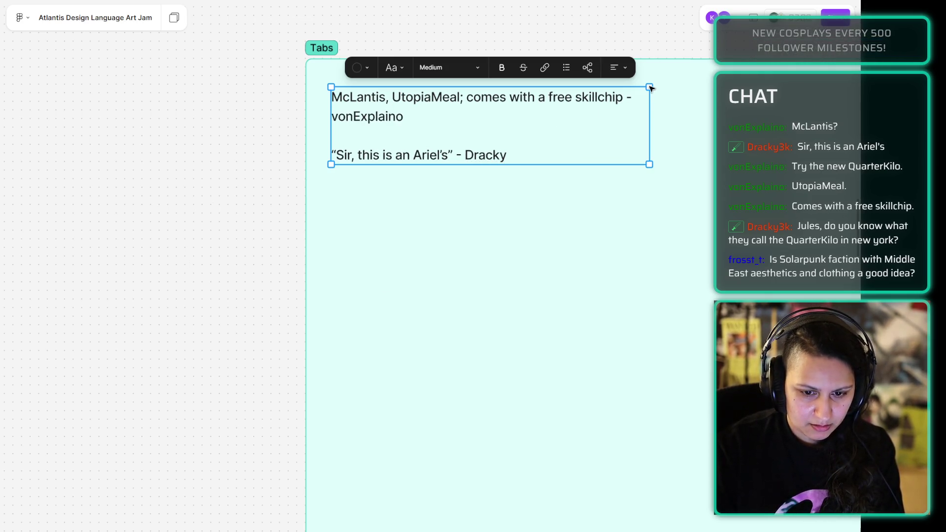
Step: Reselect the burger-name note and scale it up to enlarge its text
{"action": "left_click", "coordinate": [663, 173]}
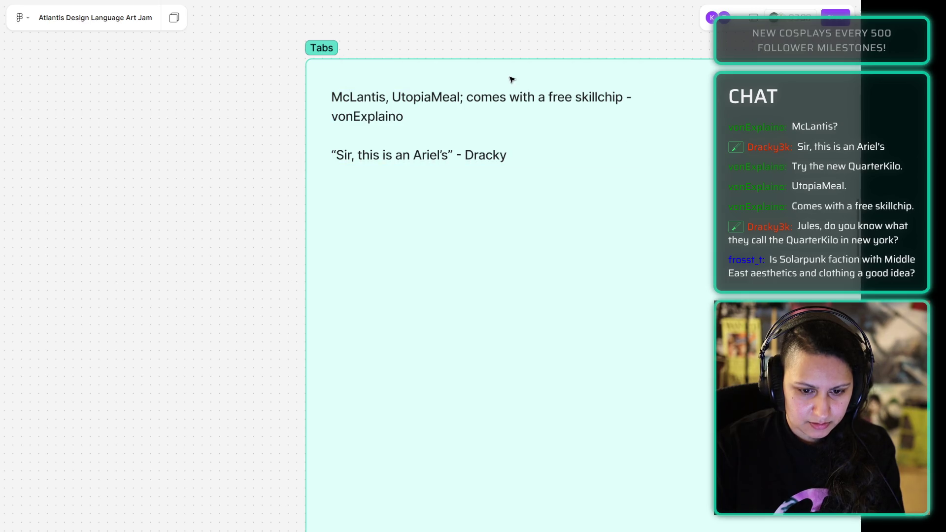
{"action": "left_click", "coordinate": [579, 120]}
{"action": "left_click", "coordinate": [672, 172]}
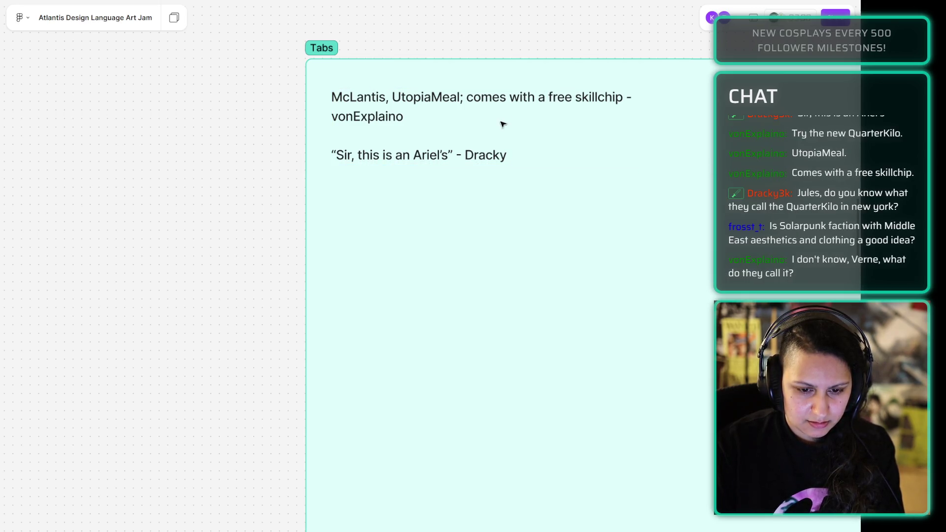
{"action": "left_click", "coordinate": [590, 146]}
{"action": "left_click", "coordinate": [657, 164]}
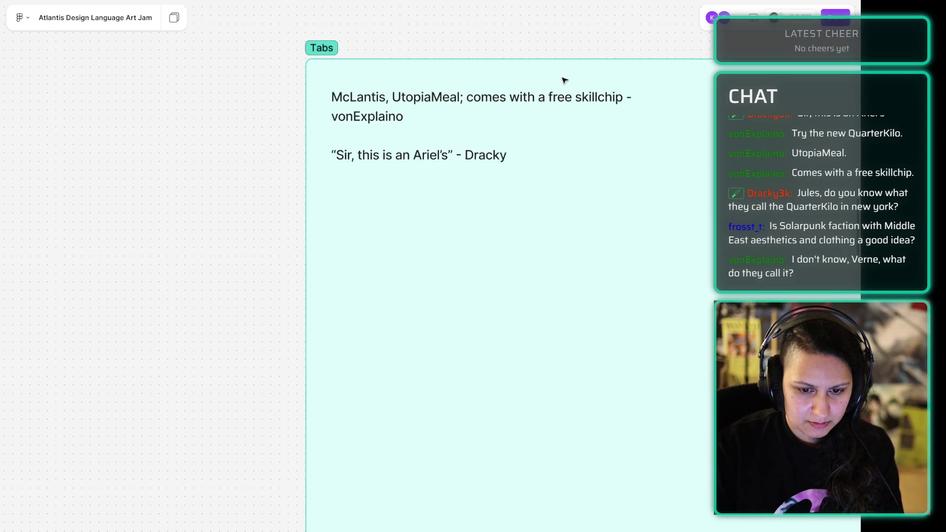
{"action": "left_click", "coordinate": [583, 97]}
{"action": "left_click", "coordinate": [629, 96]}
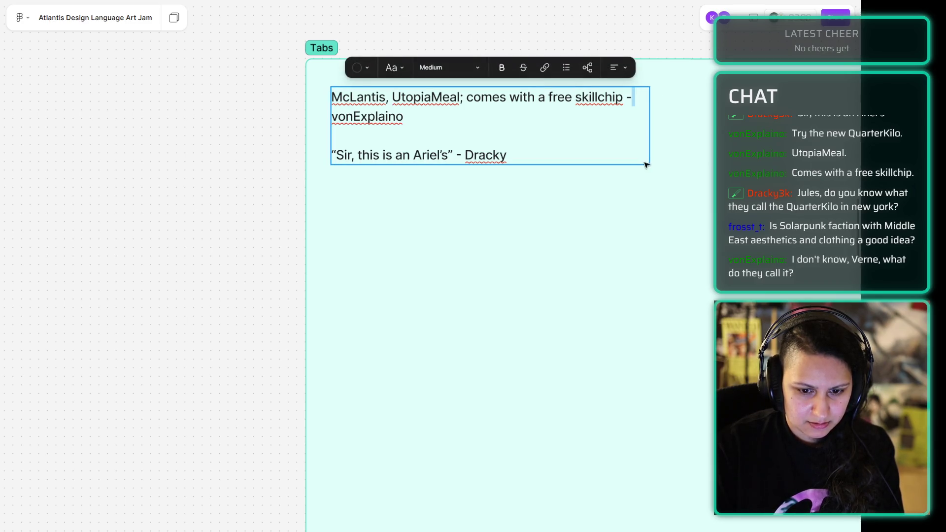
{"action": "key", "text": "Escape"}
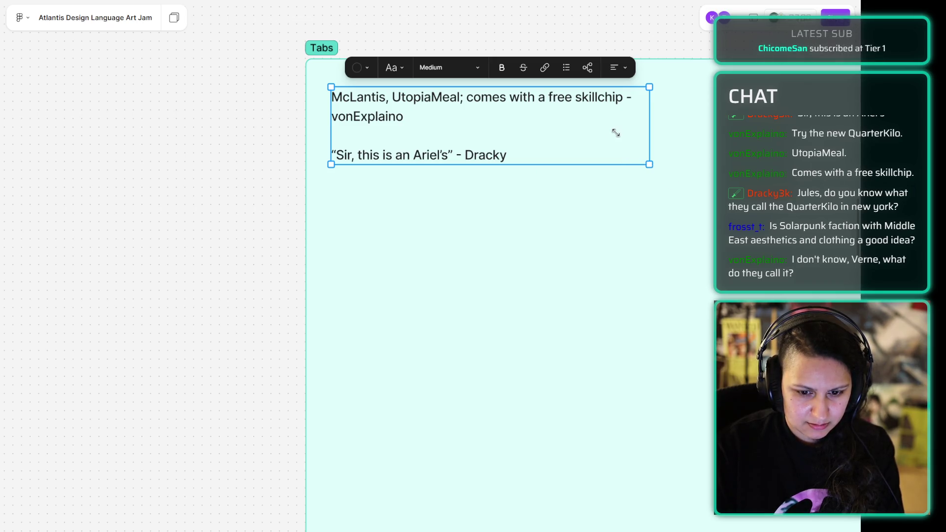
{"action": "mouse_move", "coordinate": [623, 135]}
{"action": "left_mouse_down"}
{"action": "mouse_move", "coordinate": [695, 186]}
{"action": "mouse_move", "coordinate": [671, 163]}
{"action": "left_mouse_up"}
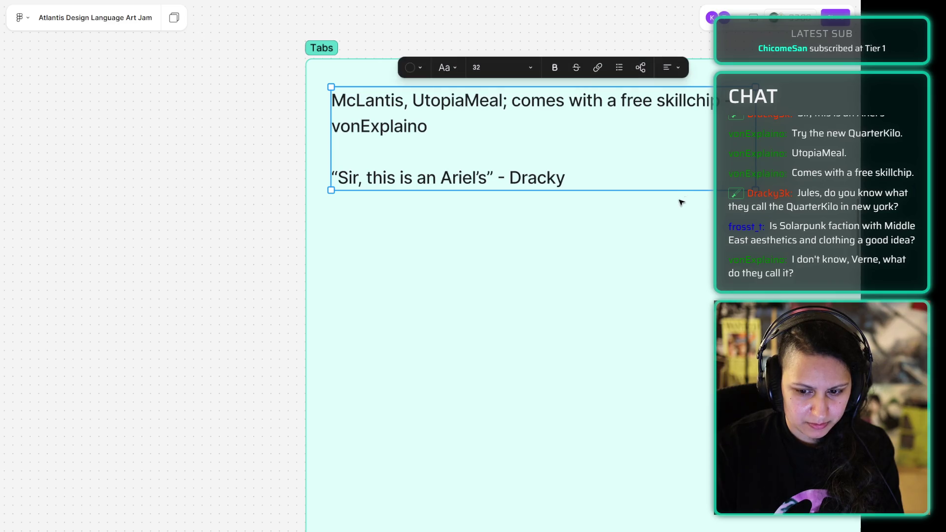
Step: Pan the canvas right to view the size-32 burger-name note
{"action": "scroll", "coordinate": [131, 251], "scroll_direction": "right", "scroll_amount": 4}
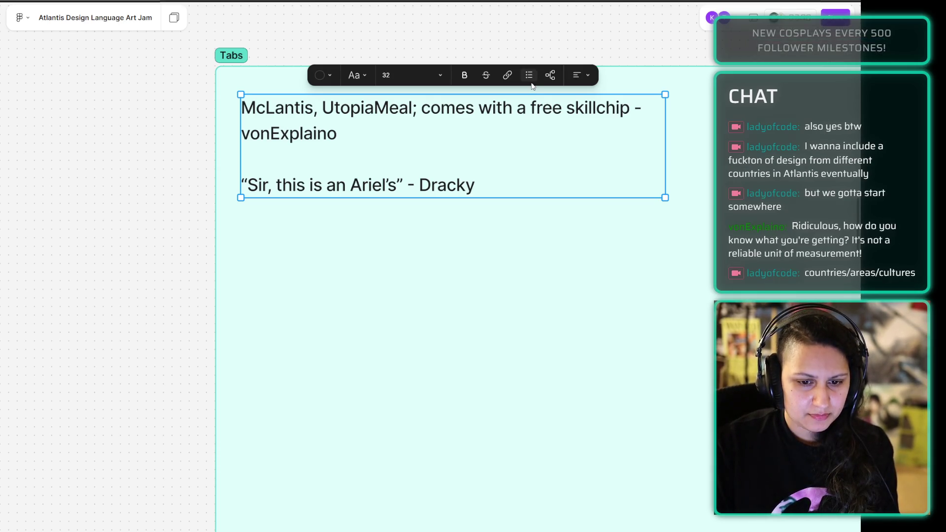
Step: Add lines 'Seaweed-base bun', 'patty comes in meat/veg options' and 'same for cheese', then return to Blender
{"action": "double_click", "coordinate": [450, 186]}
{"action": "left_click", "coordinate": [491, 195]}
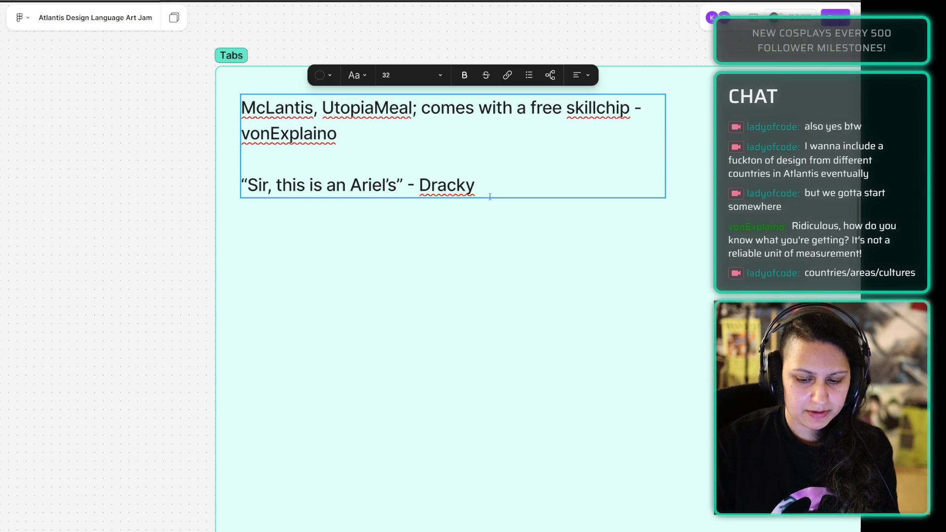
{"action": "key", "text": "Return"}
{"action": "key", "text": "Return"}
{"action": "type", "text": "Seaweed"}
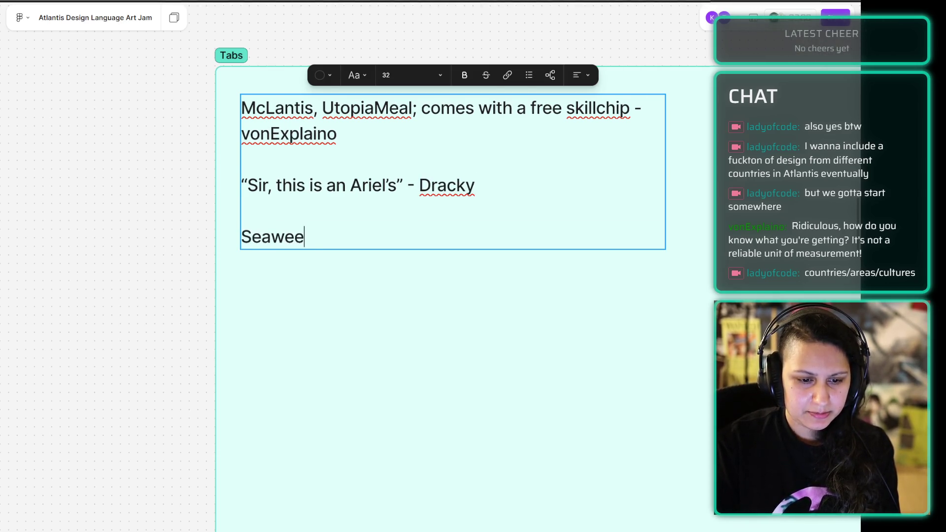
{"action": "type", "text": "-base bun"}
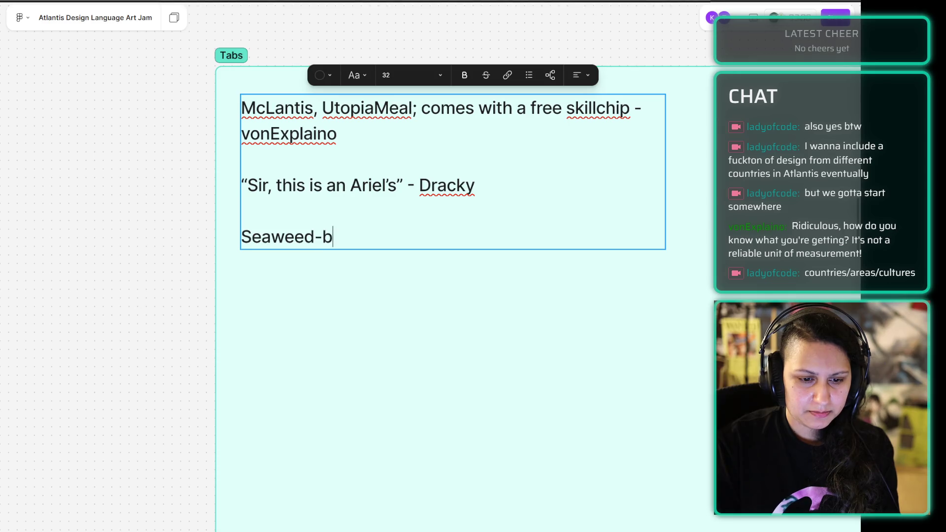
{"action": "key", "text": "Return"}
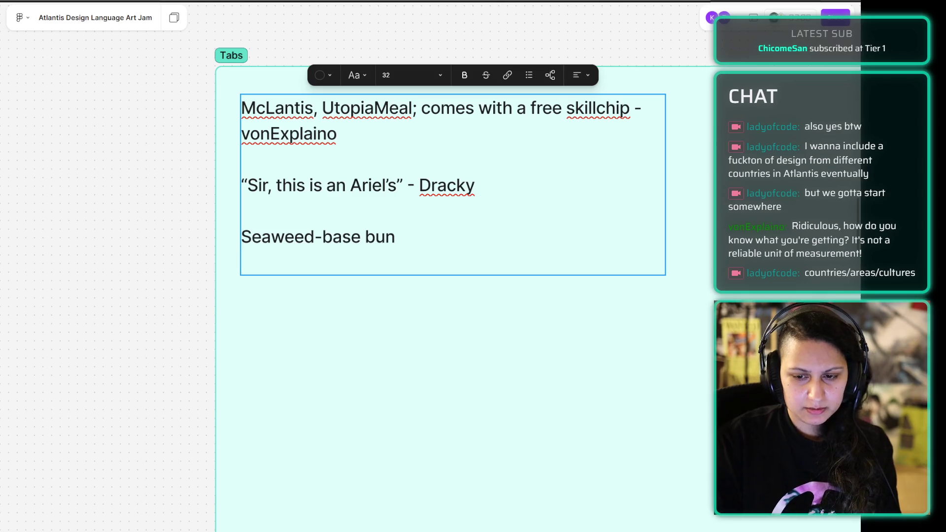
{"action": "type", "text": "pa"}
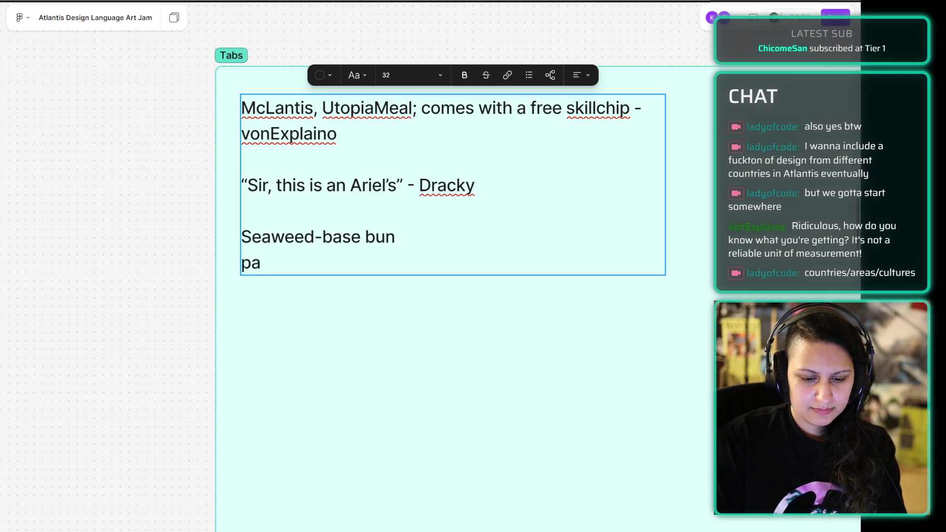
{"action": "type", "text": "tty comes in meat/ve"}
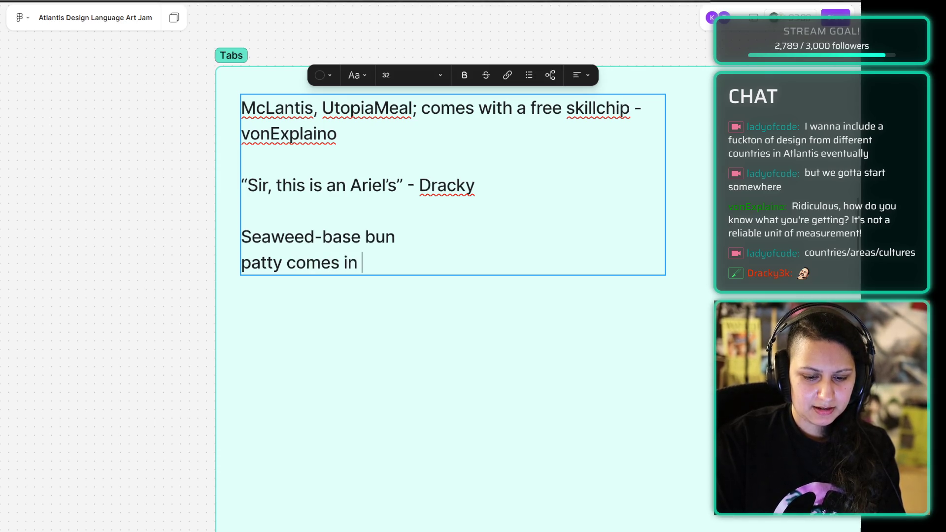
{"action": "type", "text": "g"}
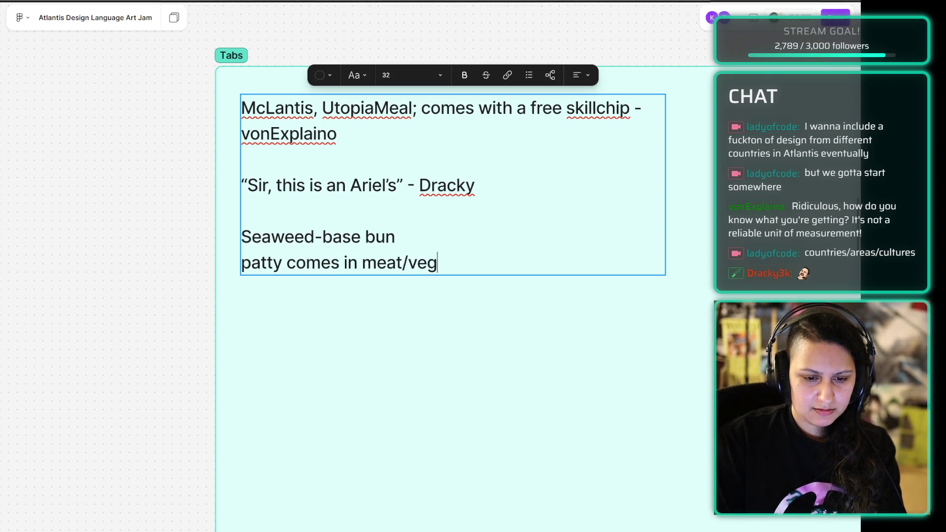
{"action": "type", "text": " options ("}
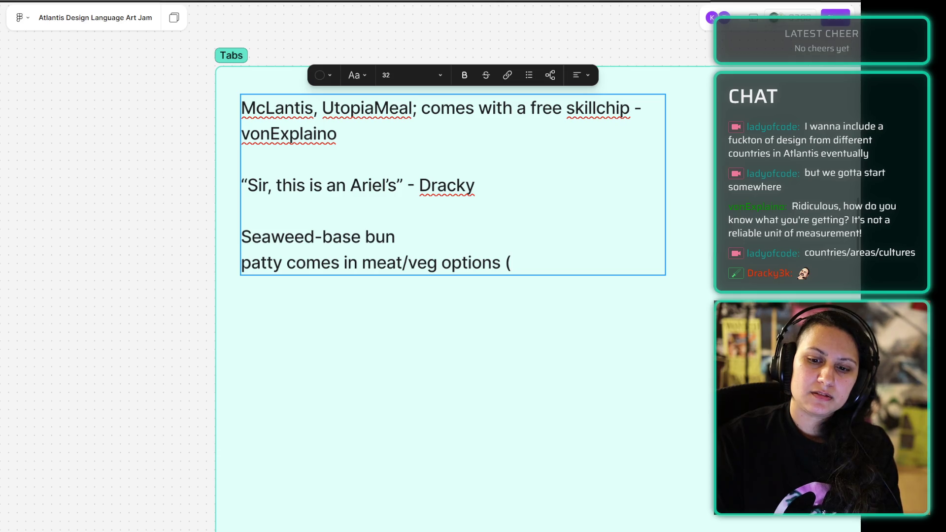
{"action": "key", "text": "BackSpace"}
{"action": "key", "text": "Return"}
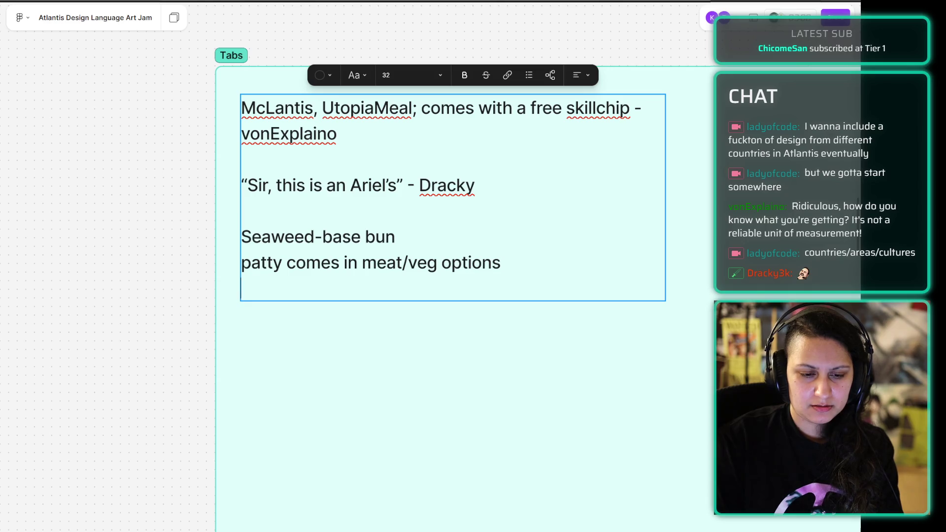
{"action": "type", "text": "same for cheese"}
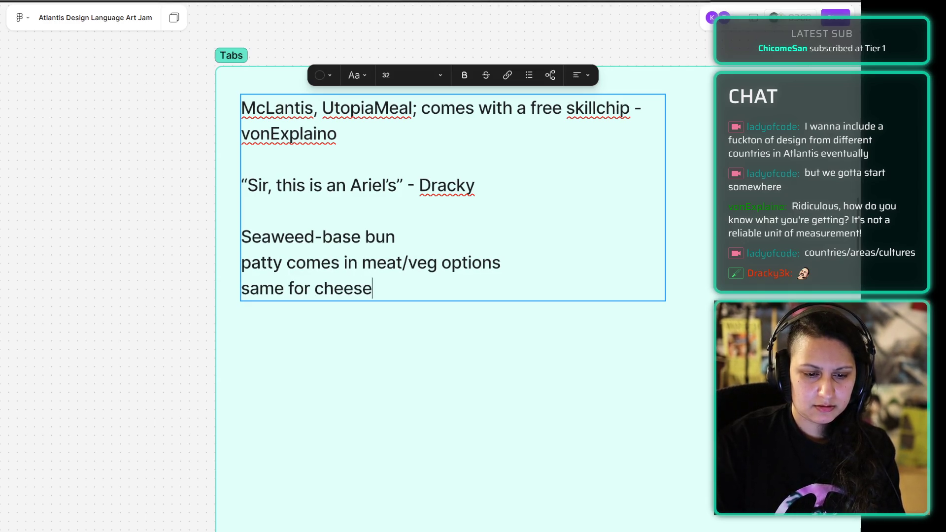
{"action": "key", "text": "alt+Tab"}
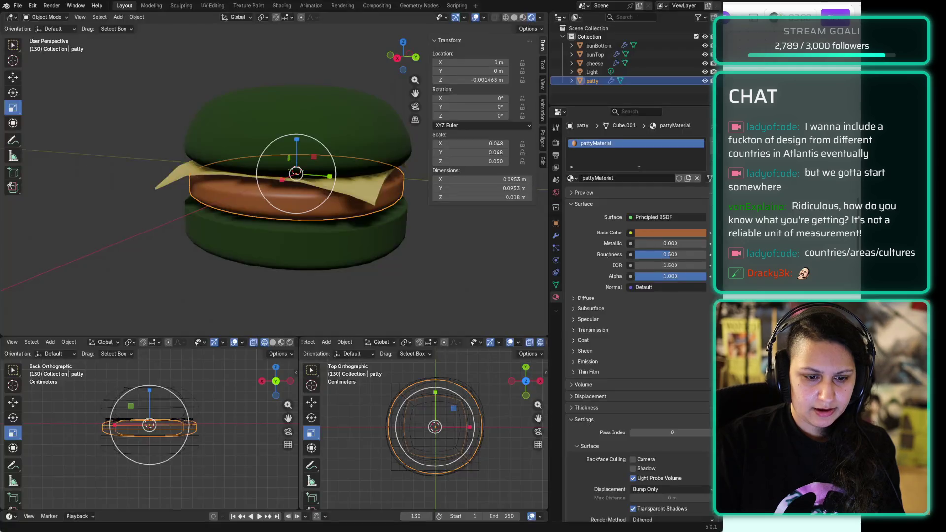
Step: Deselect the patty and orbit to view the green-bun burger with patty and cheese side-on
{"action": "left_click", "coordinate": [248, 285]}
{"action": "mouse_move", "coordinate": [315, 166]}
{"action": "middle_mouse_down"}
{"action": "mouse_move", "coordinate": [344, 169]}
{"action": "mouse_move", "coordinate": [280, 168]}
{"action": "mouse_move", "coordinate": [318, 161]}
{"action": "mouse_move", "coordinate": [309, 164]}
{"action": "middle_mouse_up"}
{"action": "scroll", "coordinate": [291, 168], "scroll_direction": "down", "scroll_amount": 3}
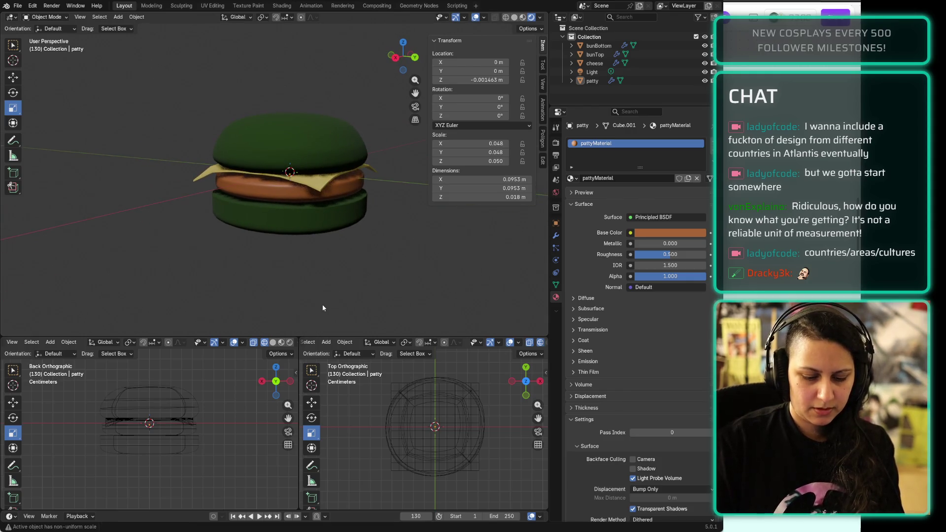